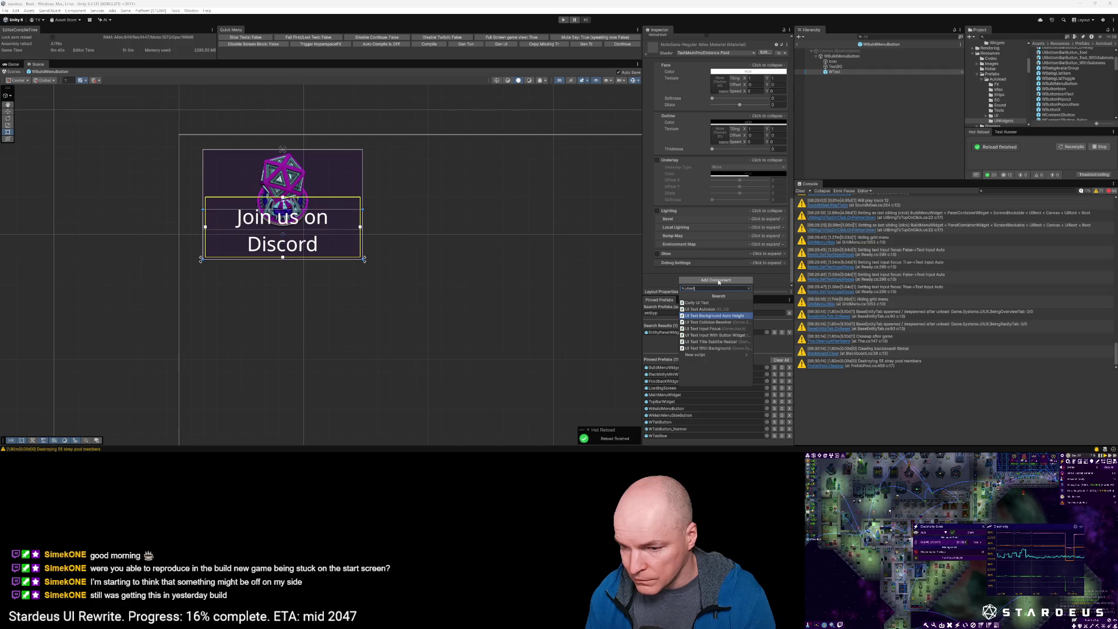
Step: Add UI Text Background Auto Height to WText, link TextBG as its Background Rect, and refresh it
{"action": "key", "text": "Return"}
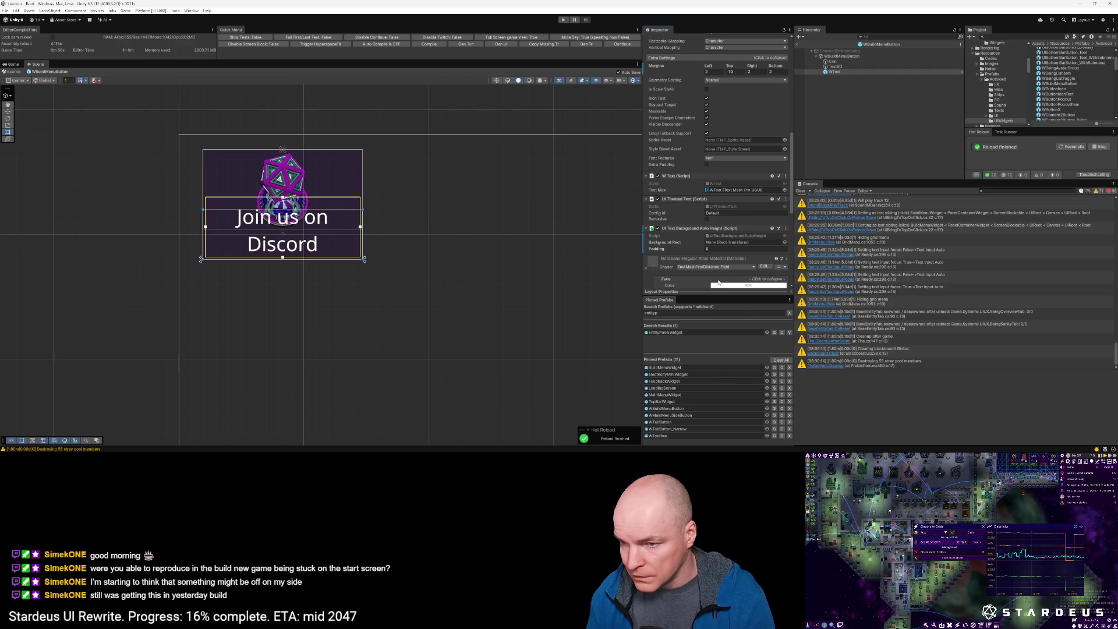
{"action": "scroll", "coordinate": [751, 228], "scroll_direction": "up", "scroll_amount": 2}
{"action": "scroll", "coordinate": [736, 227], "scroll_direction": "up", "scroll_amount": 2}
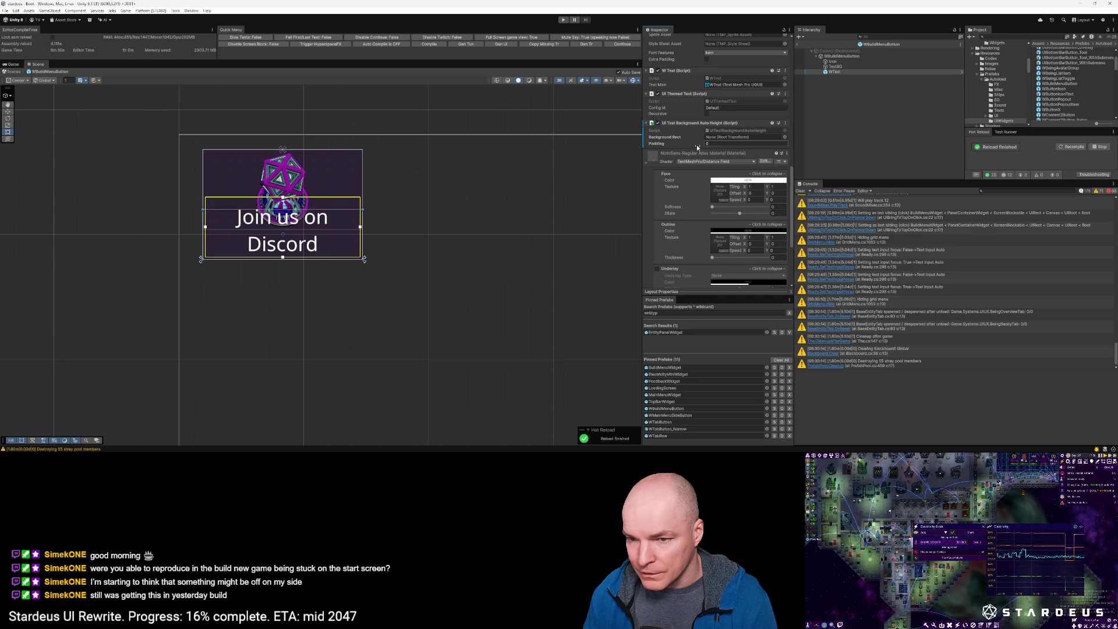
{"action": "left_click_drag", "start_coordinate": [839, 67], "coordinate": [739, 137]}
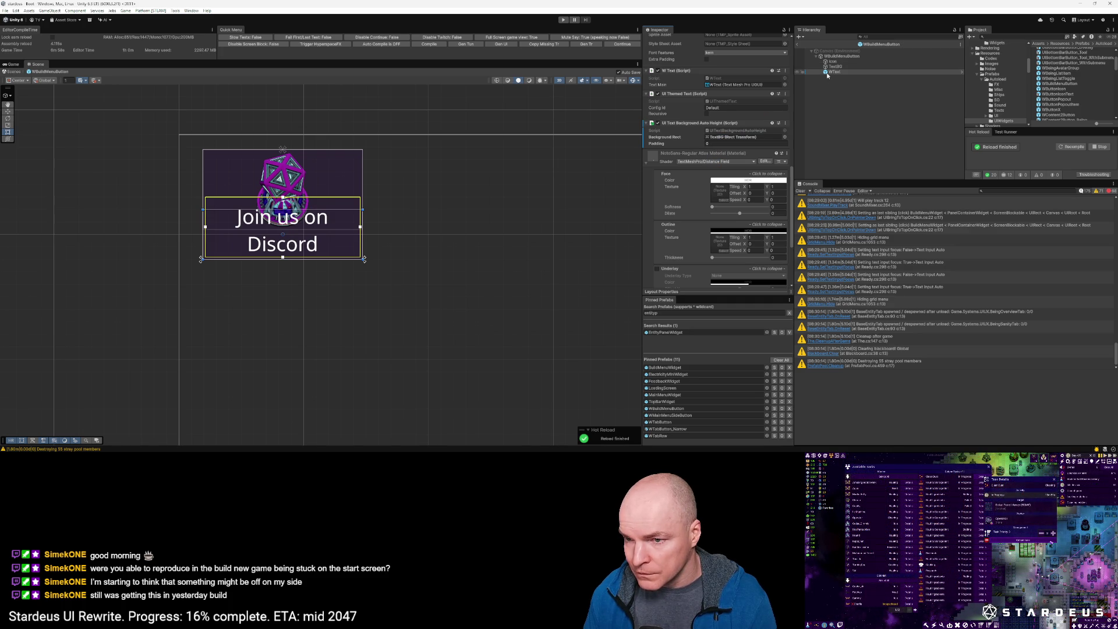
{"action": "right_click", "coordinate": [725, 125]}
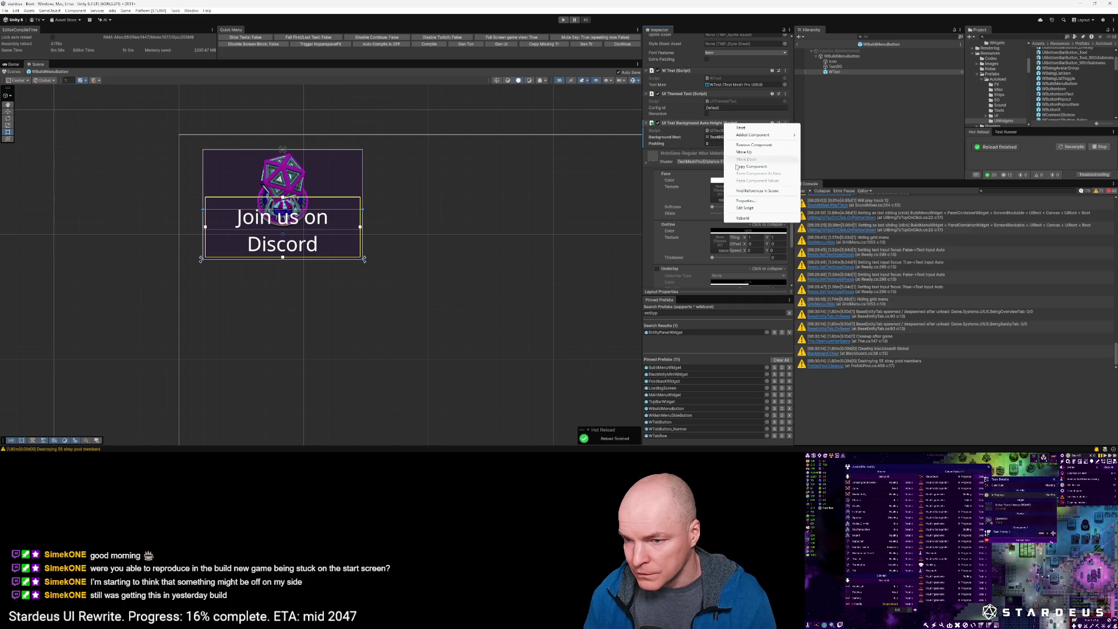
{"action": "left_click", "coordinate": [749, 217]}
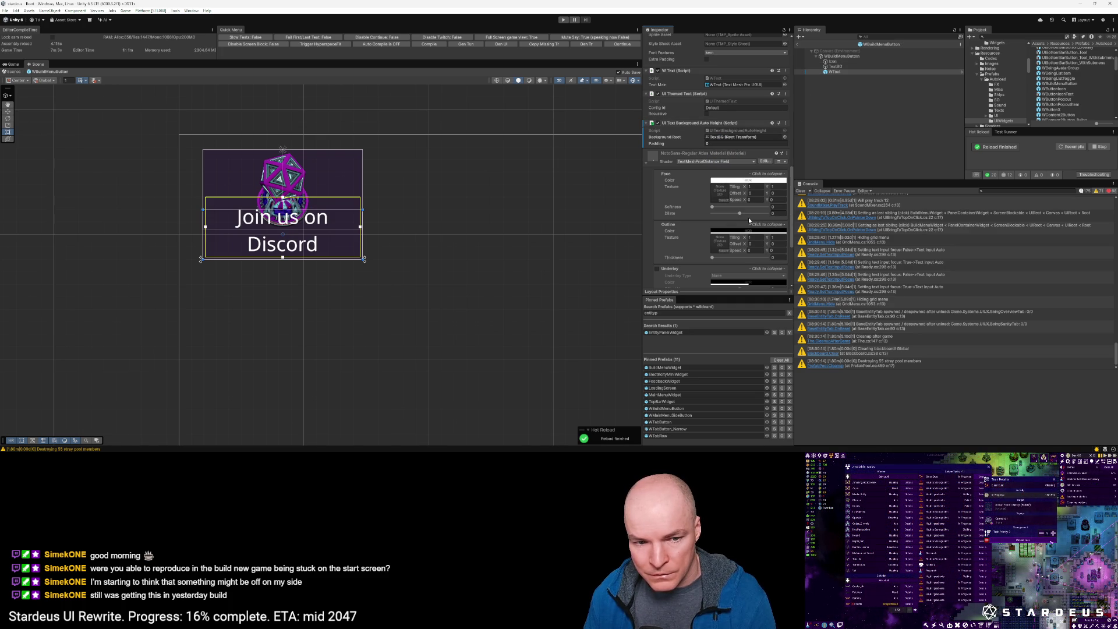
Step: Anchor TextBG with the bottom-stretch preset along the button's lower edge
{"action": "left_click", "coordinate": [834, 66]}
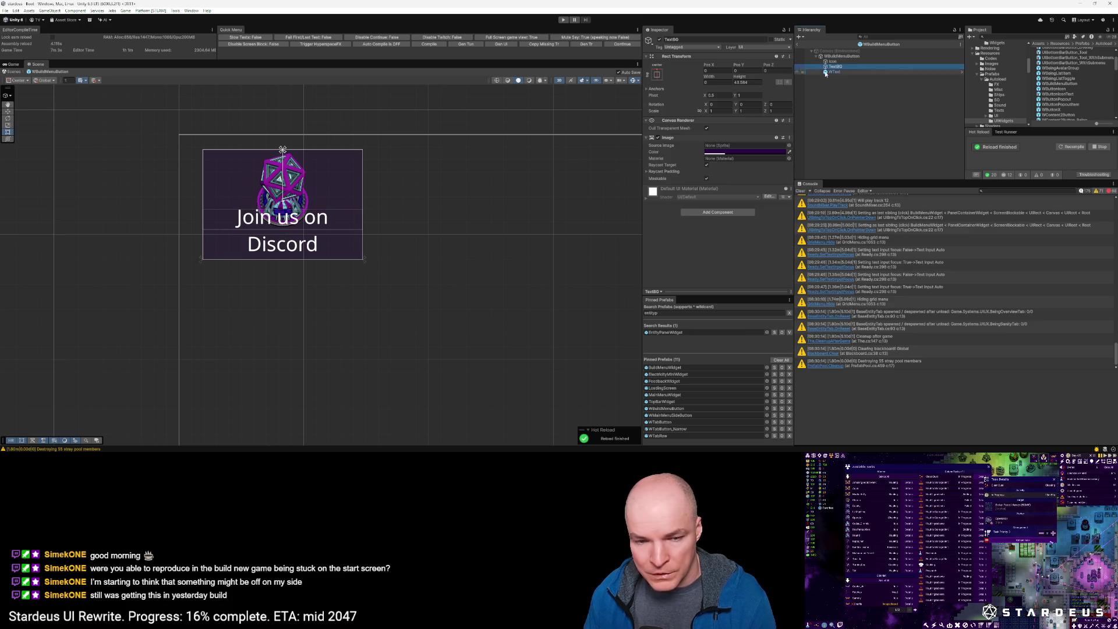
{"action": "left_click", "coordinate": [657, 74]}
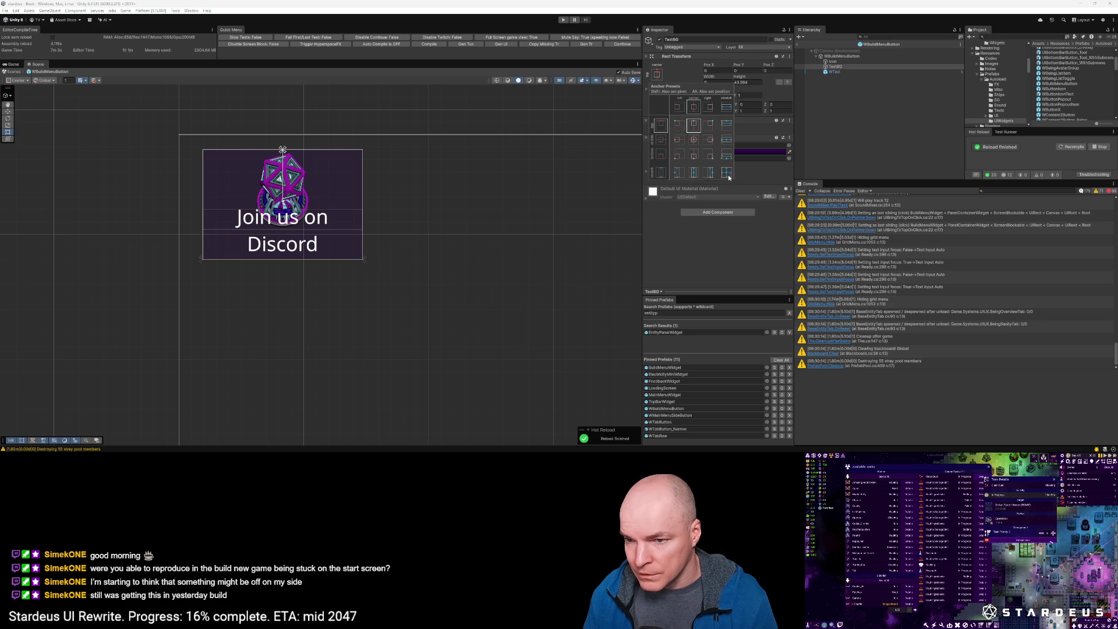
{"action": "left_click", "coordinate": [725, 155]}
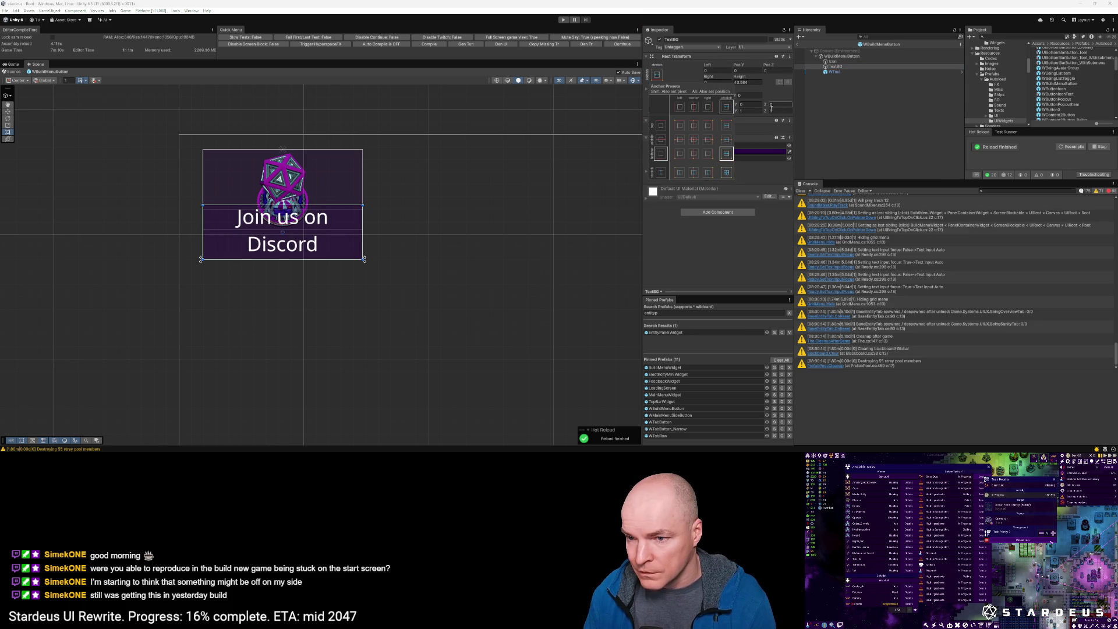
{"action": "left_click", "coordinate": [836, 75]}
{"action": "left_click", "coordinate": [836, 72]}
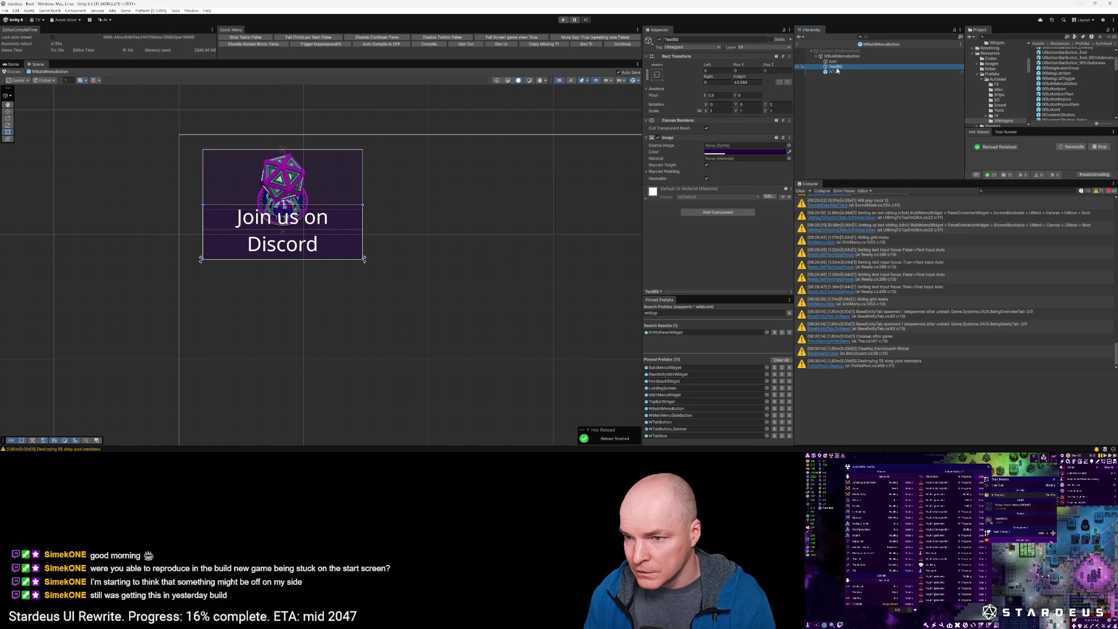
Step: Replace the label text with 'Ship Computer' and rebuild the auto-height background
{"action": "left_click", "coordinate": [684, 181]}
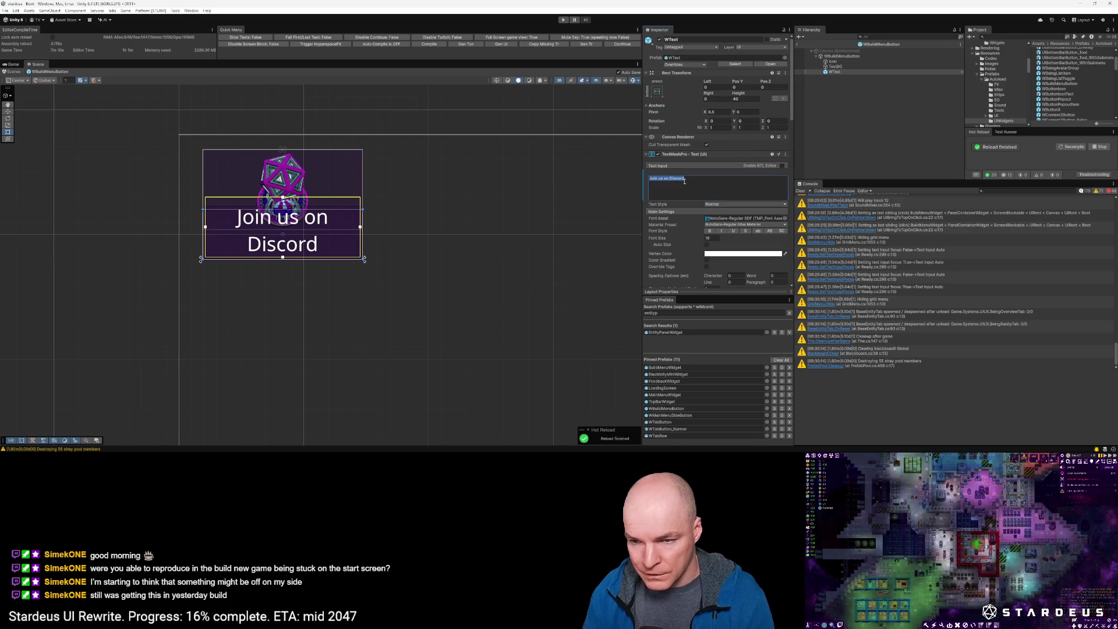
{"action": "type", "text": "Ship Computer"}
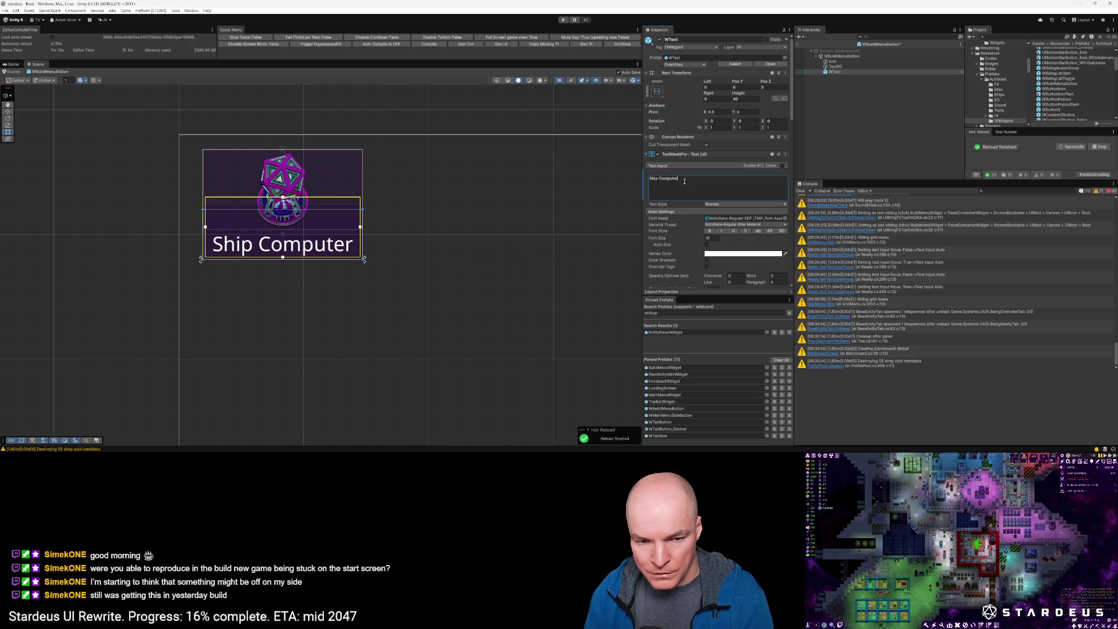
{"action": "left_click", "coordinate": [841, 71]}
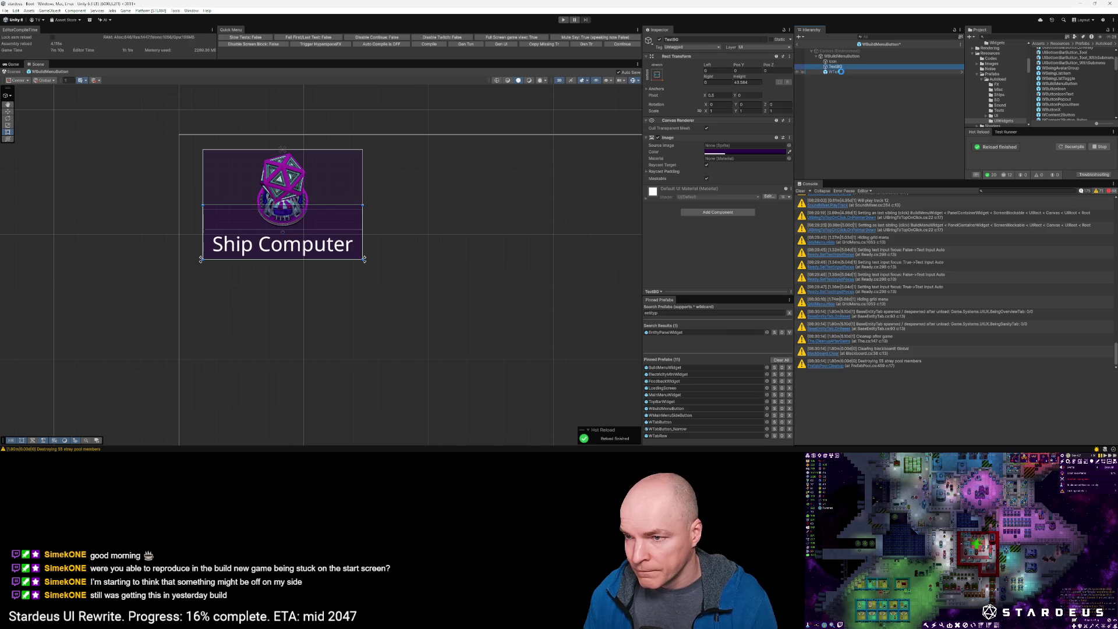
{"action": "scroll", "coordinate": [745, 184], "scroll_direction": "down", "scroll_amount": 10}
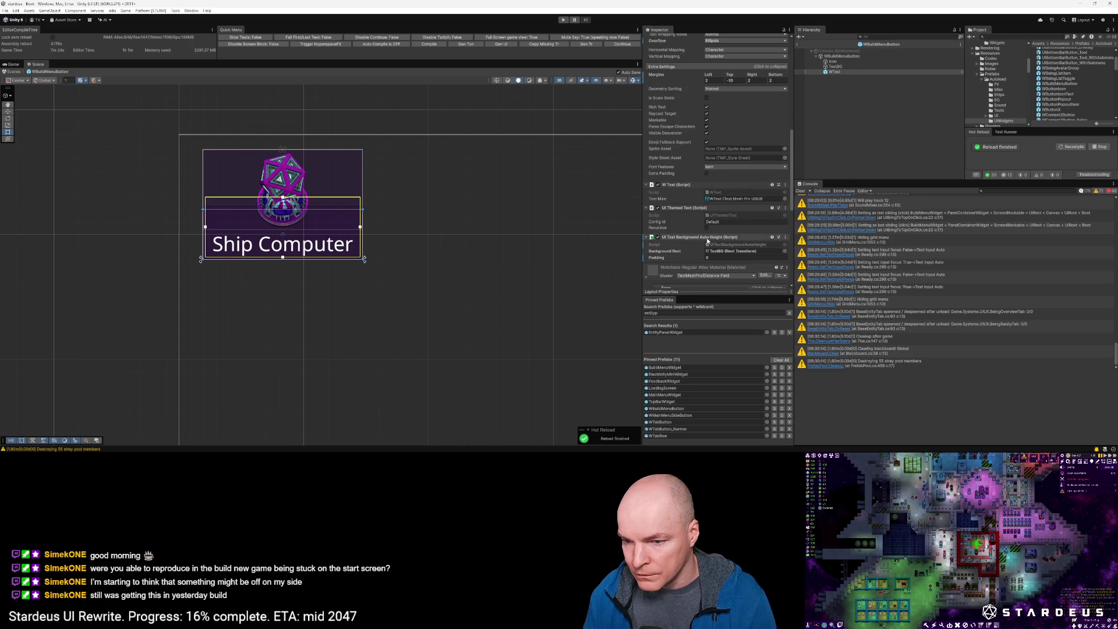
{"action": "right_click", "coordinate": [707, 238]}
{"action": "left_click", "coordinate": [726, 333]}
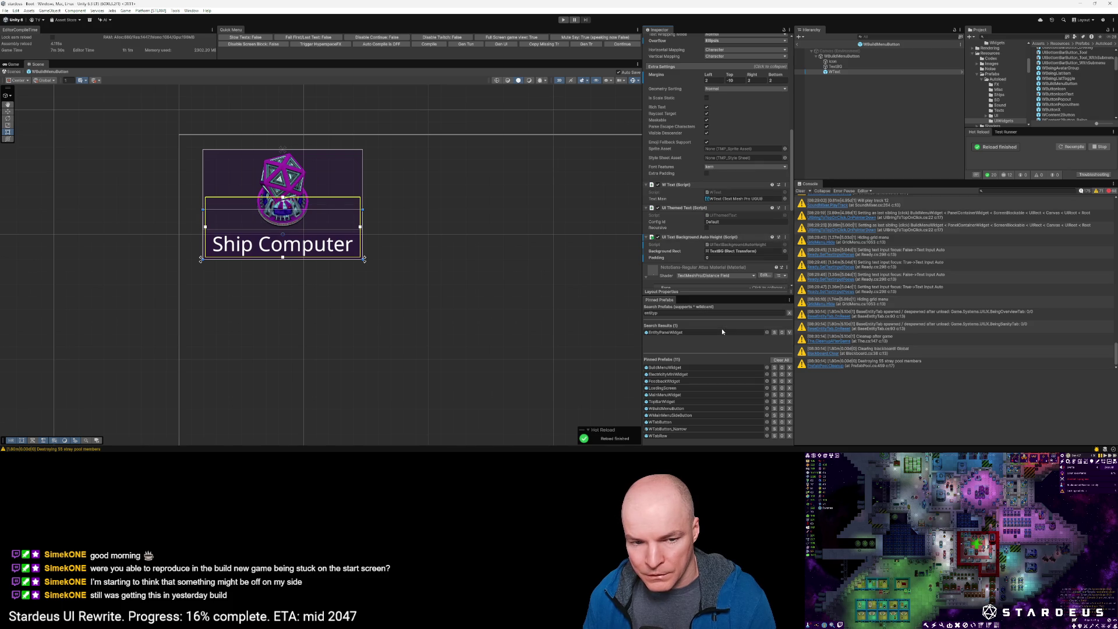
{"action": "left_click", "coordinate": [355, 260]}
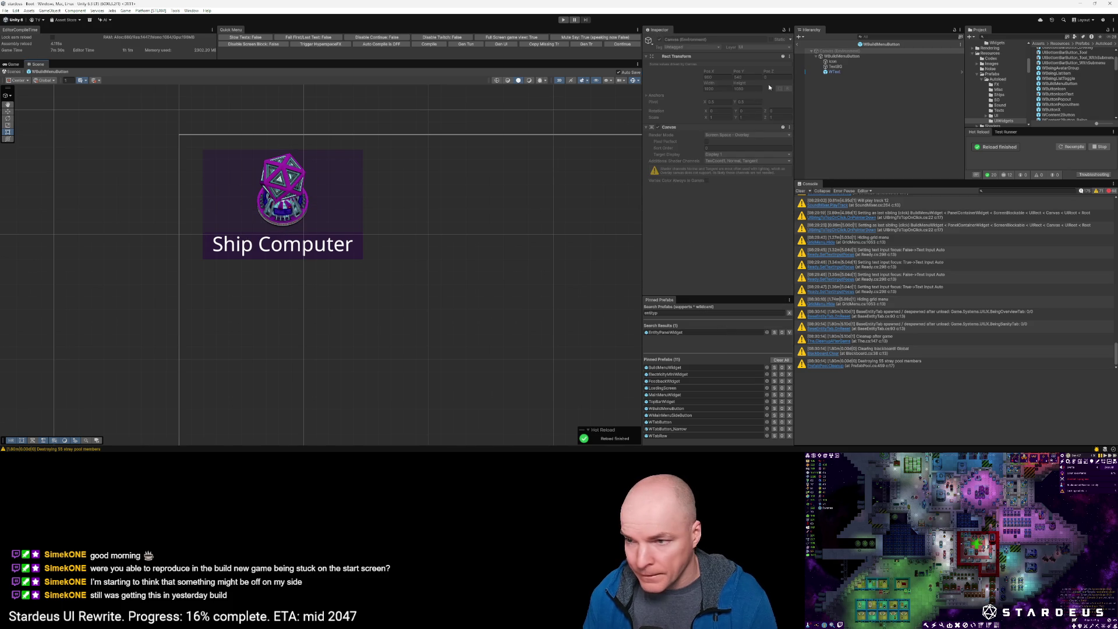
Step: Set the WText auto-height background's Padding to 2
{"action": "scroll", "coordinate": [289, 229], "scroll_direction": "up", "scroll_amount": 5}
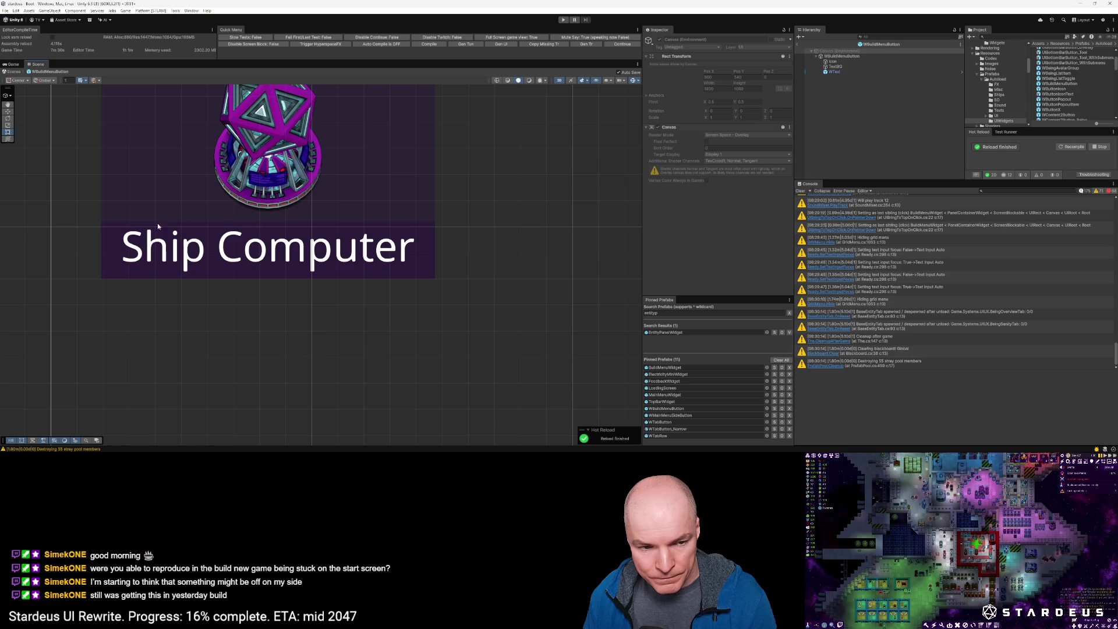
{"action": "left_click", "coordinate": [834, 71]}
{"action": "scroll", "coordinate": [722, 214], "scroll_direction": "down", "scroll_amount": 10}
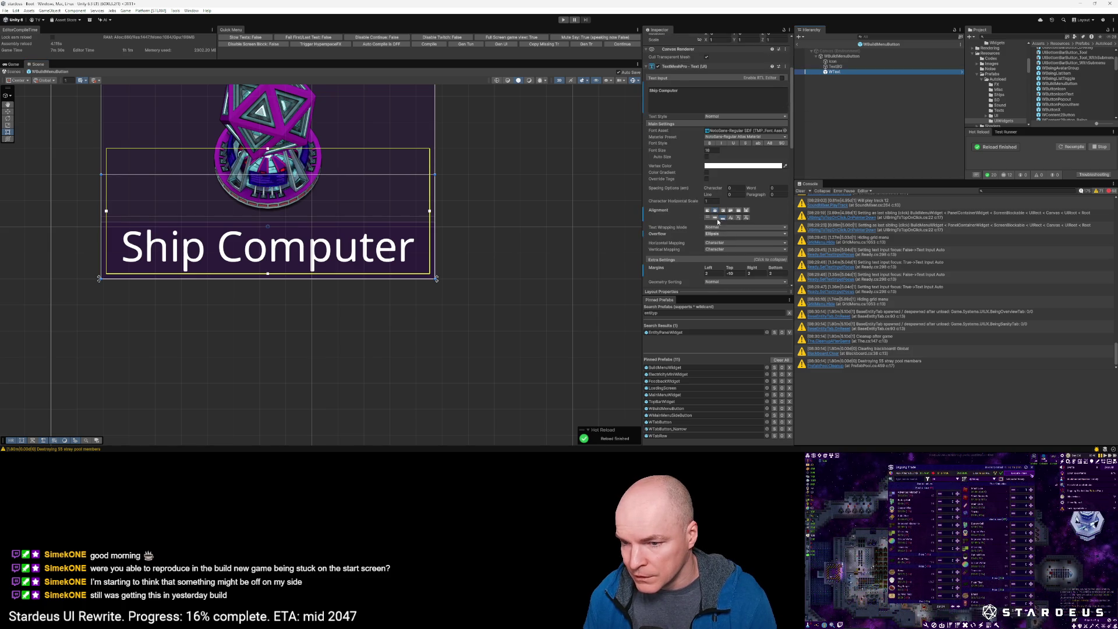
{"action": "scroll", "coordinate": [729, 204], "scroll_direction": "down", "scroll_amount": 8}
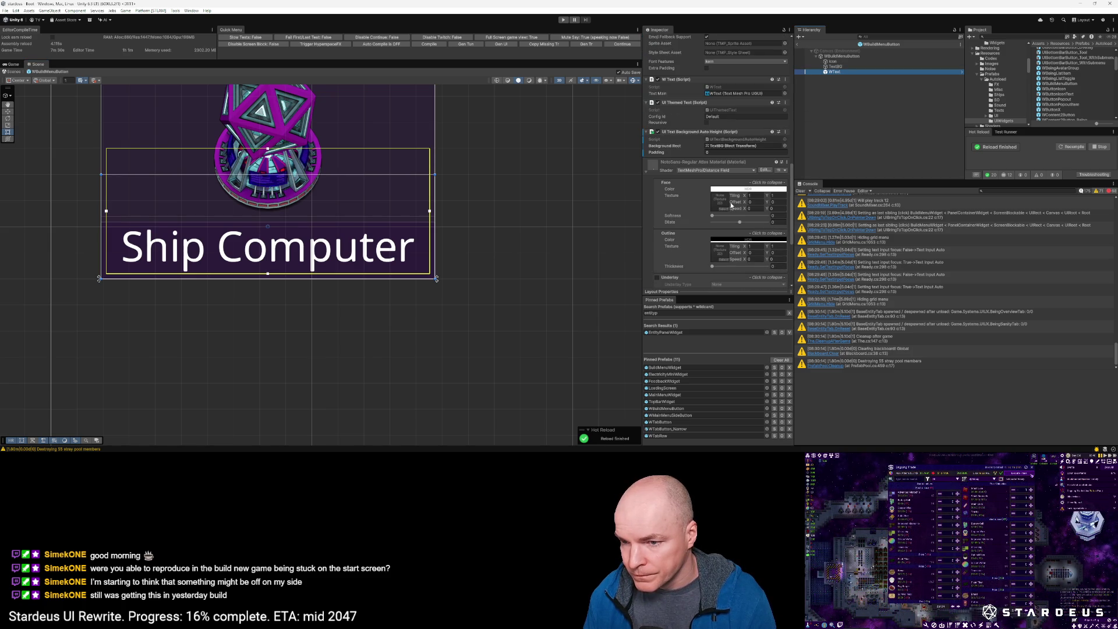
{"action": "left_click", "coordinate": [719, 152]}
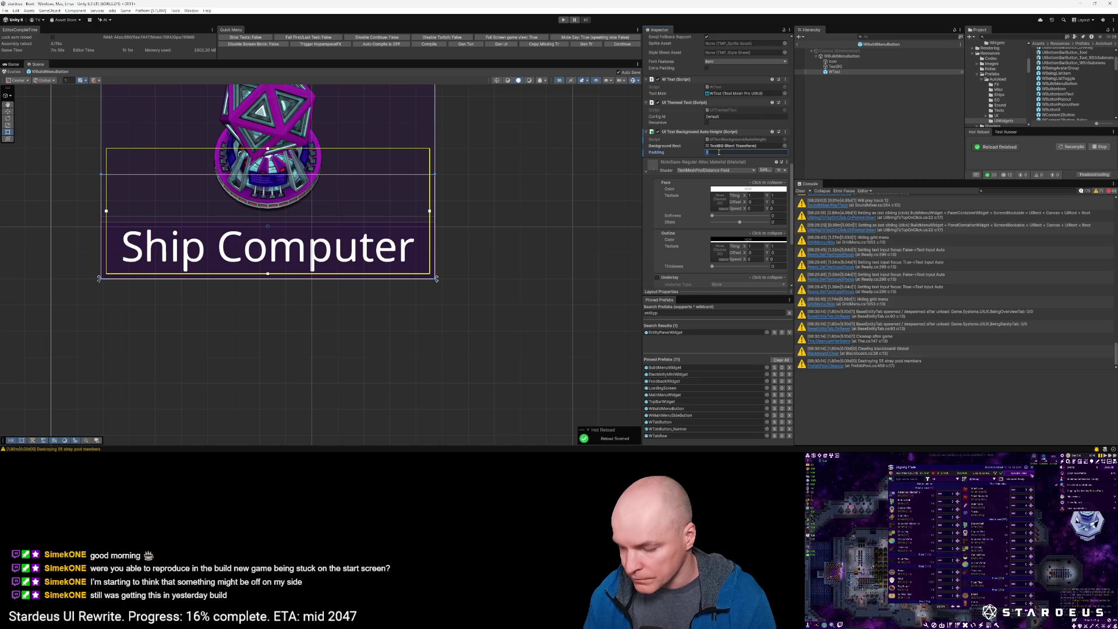
{"action": "type", "text": "2"}
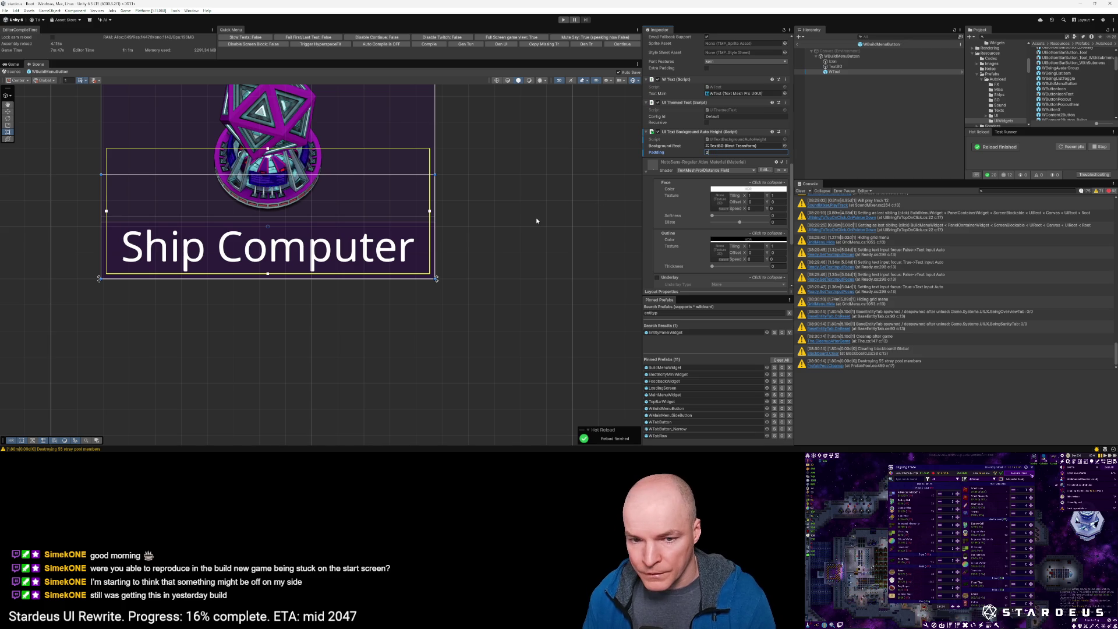
Step: Collapse and rebuild the auto-height background component, then reframe the Ship Computer button
{"action": "scroll", "coordinate": [568, 211], "scroll_direction": "up", "scroll_amount": 1}
{"action": "scroll", "coordinate": [569, 212], "scroll_direction": "down", "scroll_amount": 2}
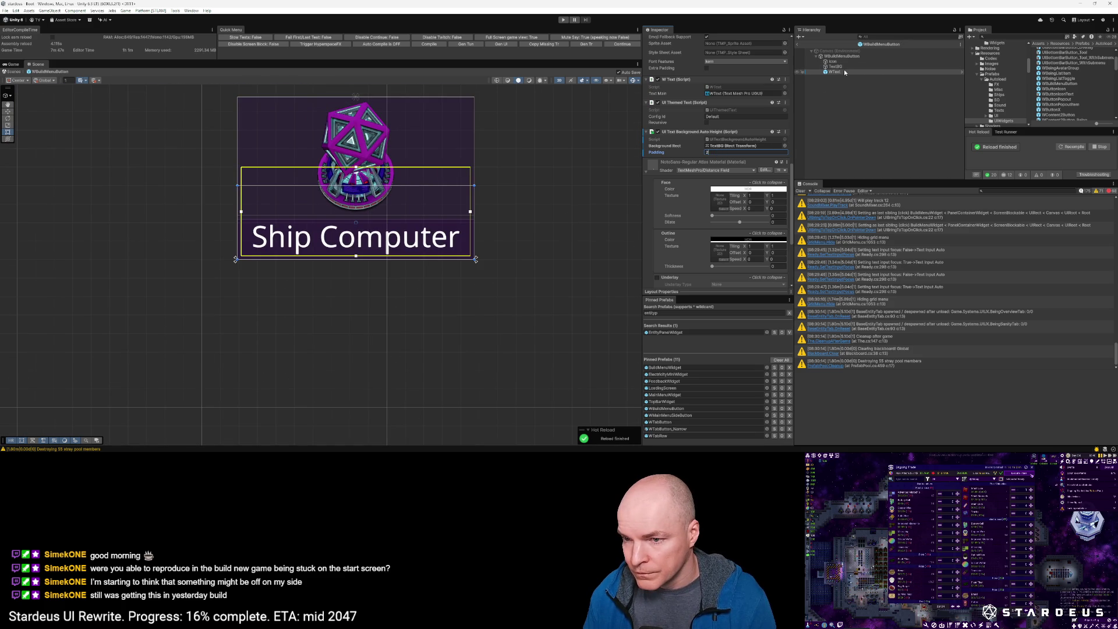
{"action": "left_click", "coordinate": [730, 133]}
{"action": "right_click", "coordinate": [729, 133]}
{"action": "left_click", "coordinate": [754, 229]}
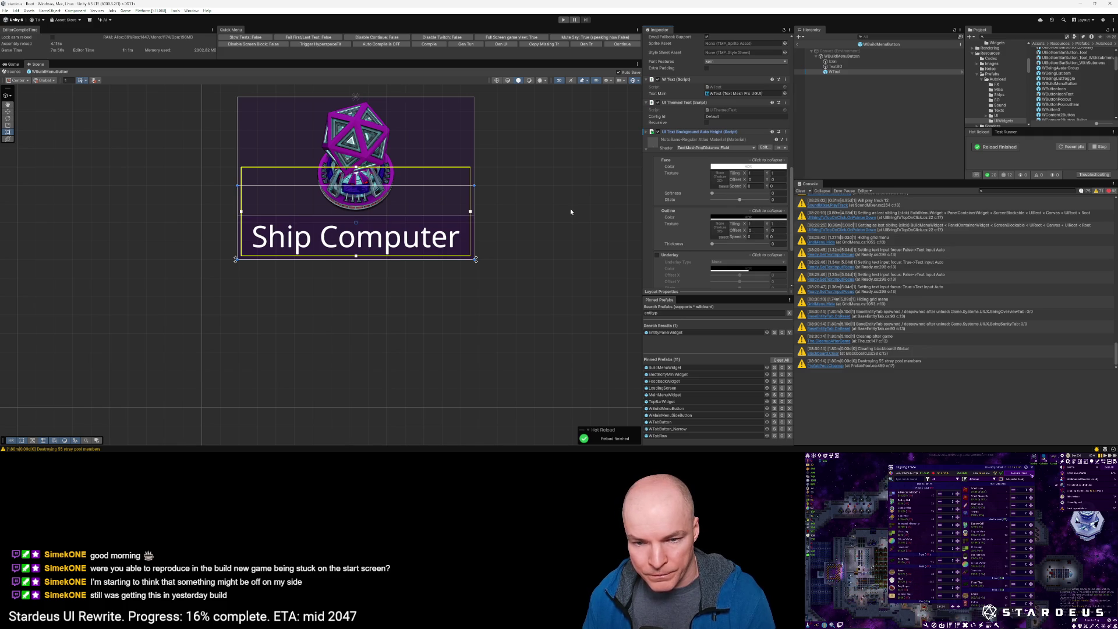
{"action": "scroll", "coordinate": [517, 227], "scroll_direction": "down", "scroll_amount": 5}
{"action": "mouse_move", "coordinate": [517, 219]}
{"action": "left_mouse_down"}
{"action": "mouse_move", "coordinate": [452, 203]}
{"action": "mouse_move", "coordinate": [415, 222]}
{"action": "left_mouse_up"}
{"action": "scroll", "coordinate": [415, 222], "scroll_direction": "down", "scroll_amount": 1}
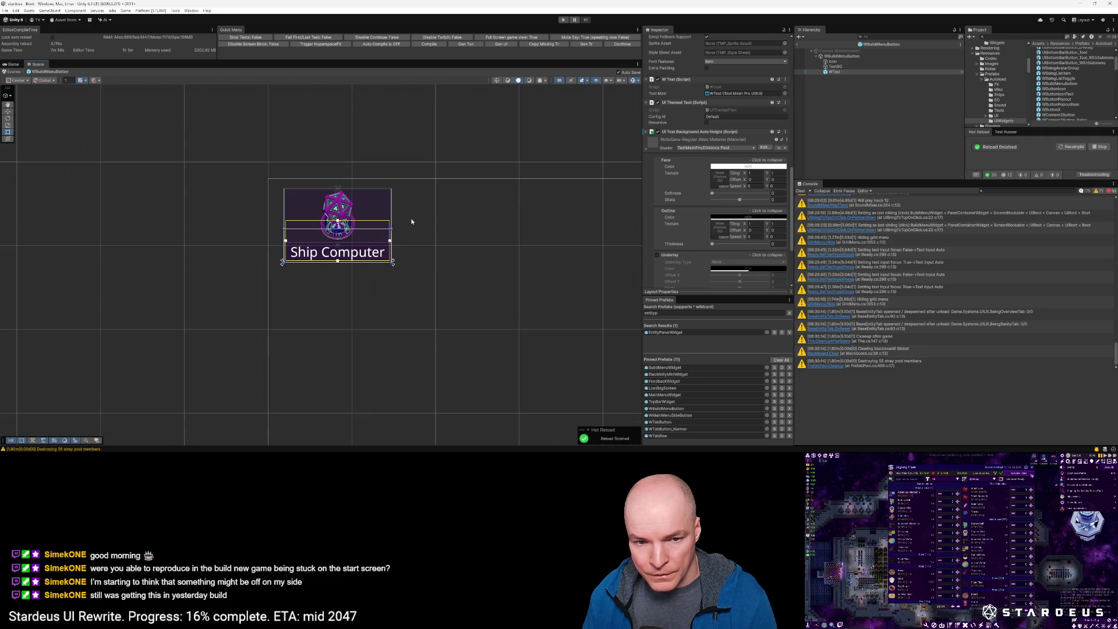
Step: Review the Icon, WBuildMenuButton and WText objects, then exit Prefab Mode to the Boot scene
{"action": "left_click", "coordinate": [338, 200]}
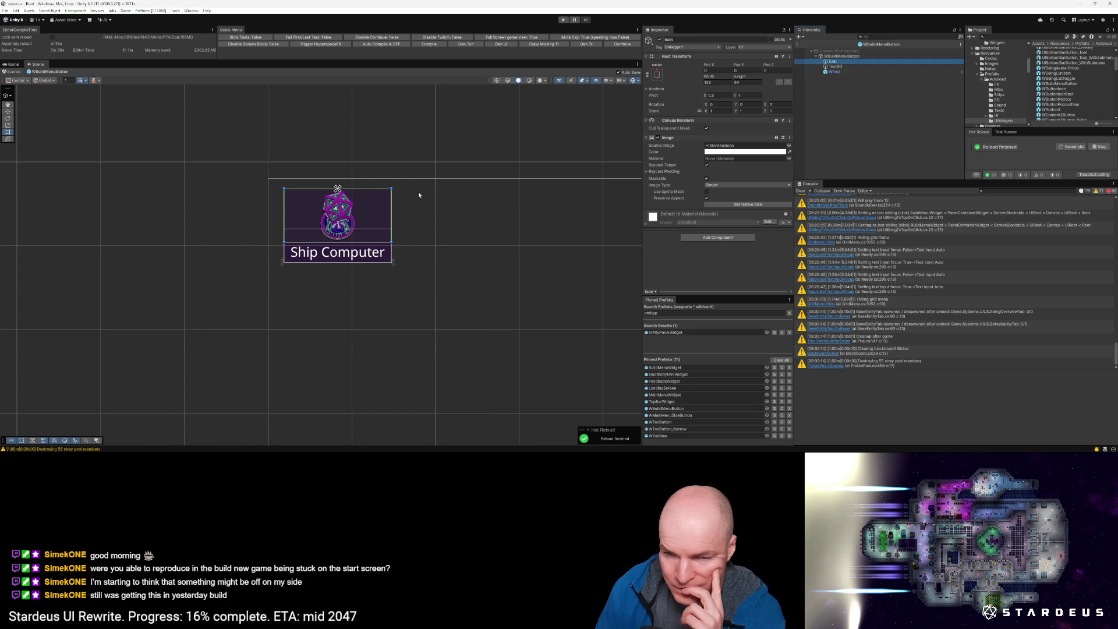
{"action": "left_click", "coordinate": [837, 58]}
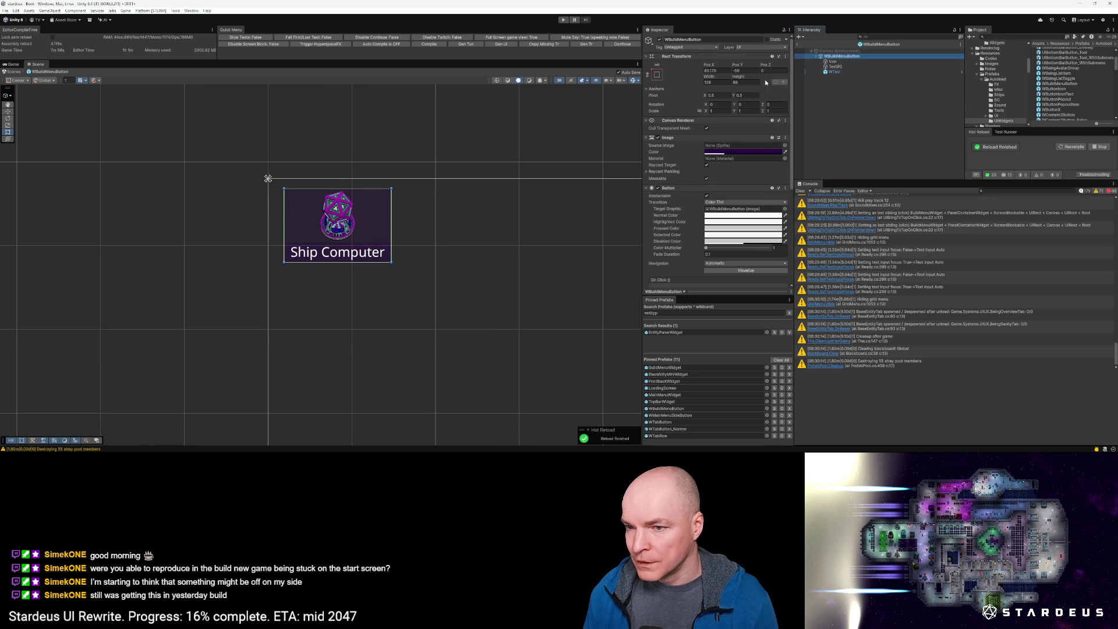
{"action": "left_click", "coordinate": [834, 61]}
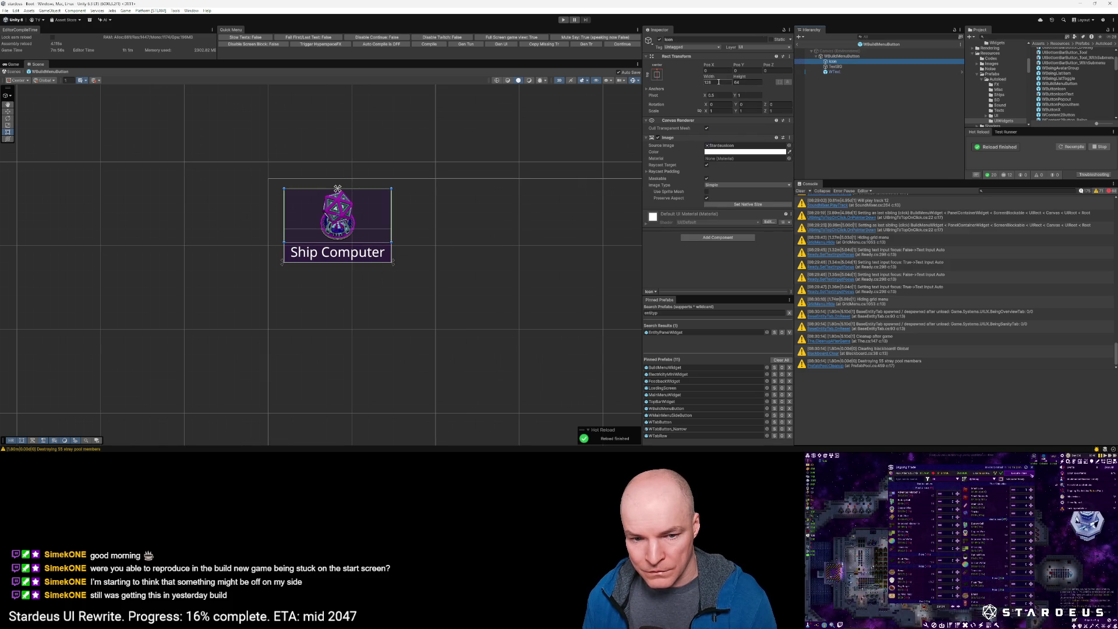
{"action": "scroll", "coordinate": [327, 243], "scroll_direction": "up", "scroll_amount": 8}
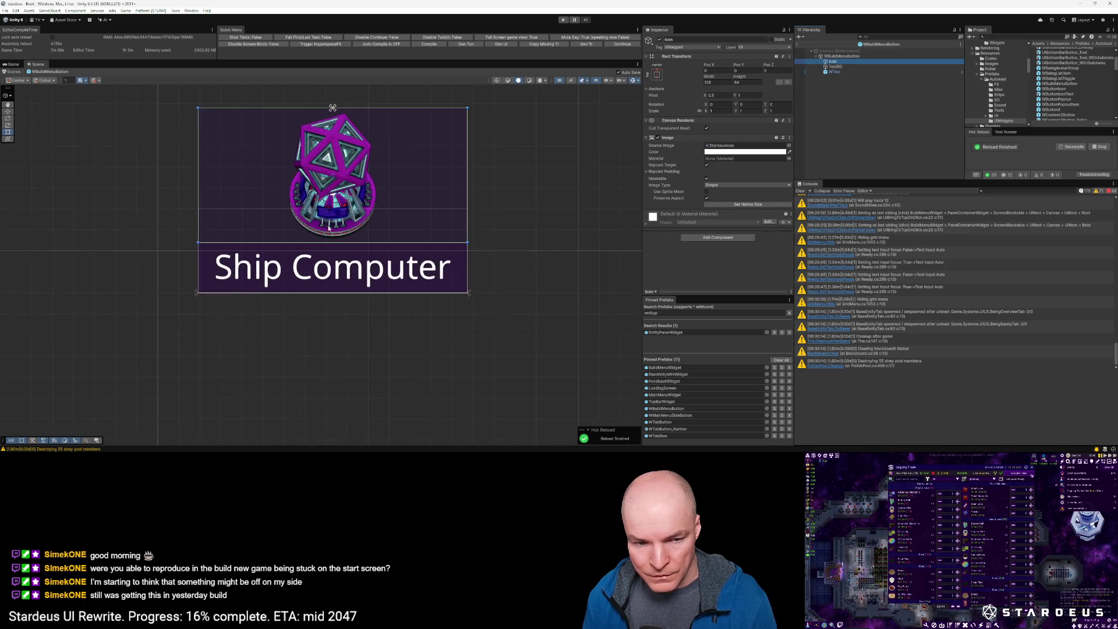
{"action": "scroll", "coordinate": [328, 243], "scroll_direction": "up", "scroll_amount": 1}
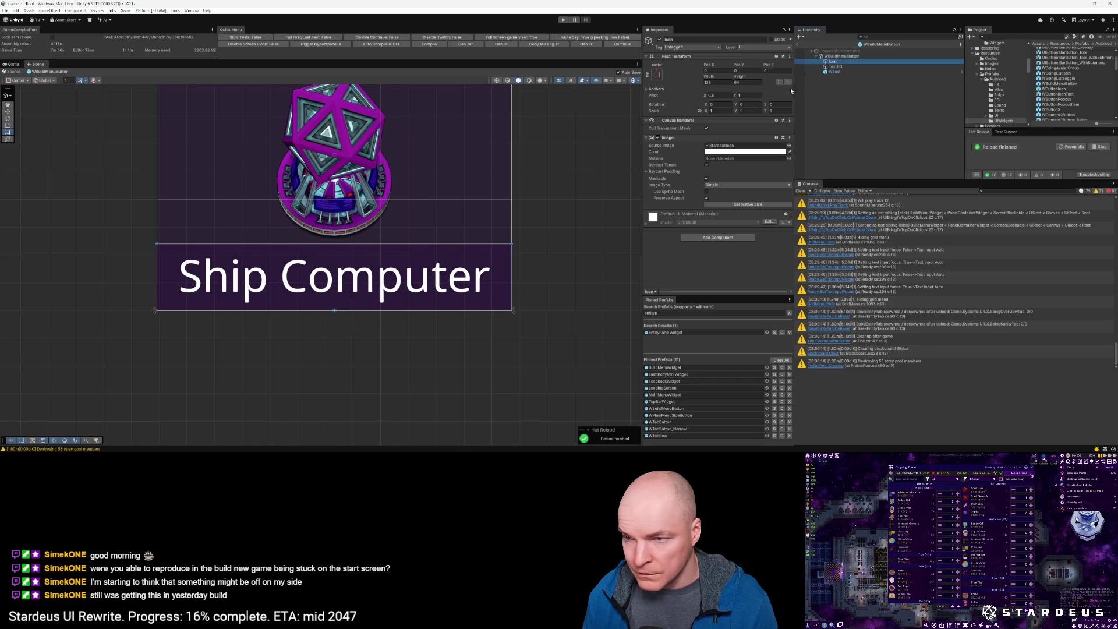
{"action": "left_click", "coordinate": [837, 72]}
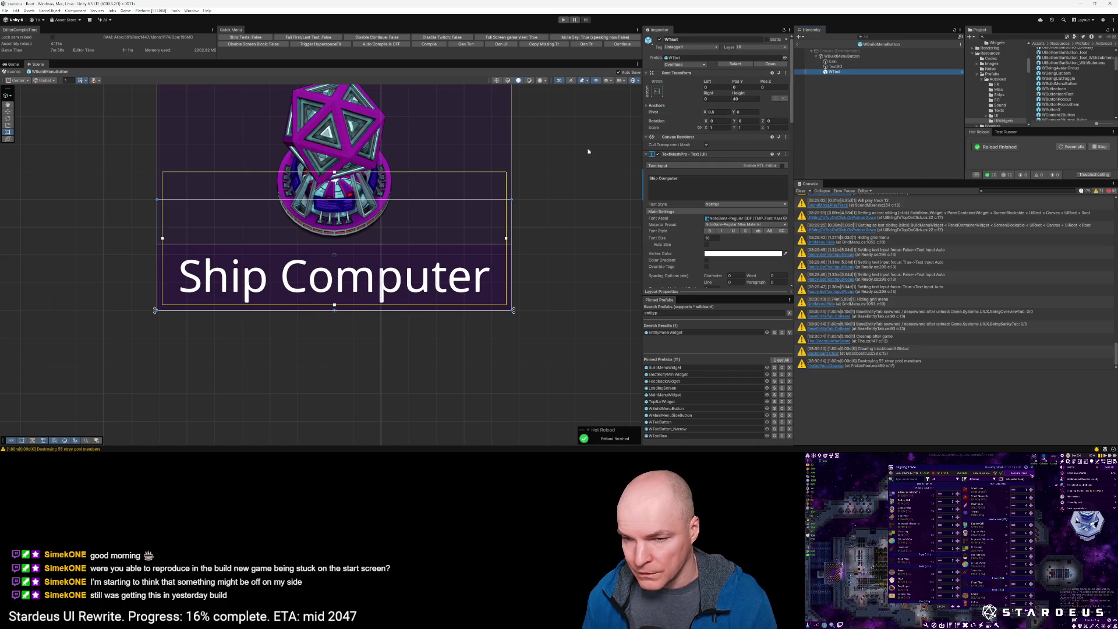
{"action": "scroll", "coordinate": [622, 149], "scroll_direction": "down", "scroll_amount": 5}
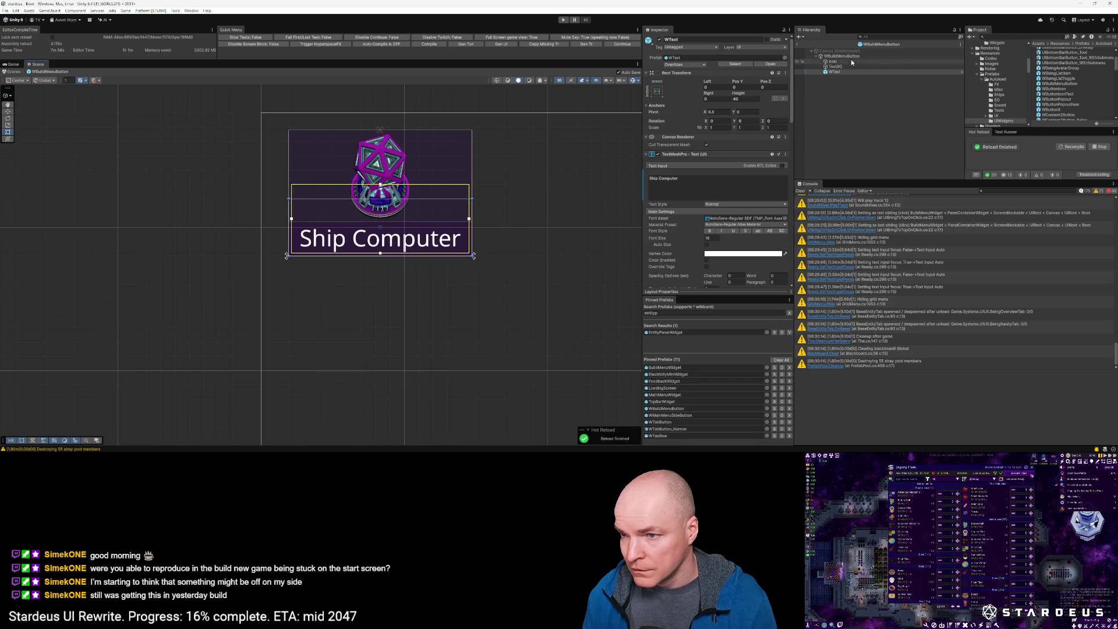
{"action": "left_click", "coordinate": [797, 45]}
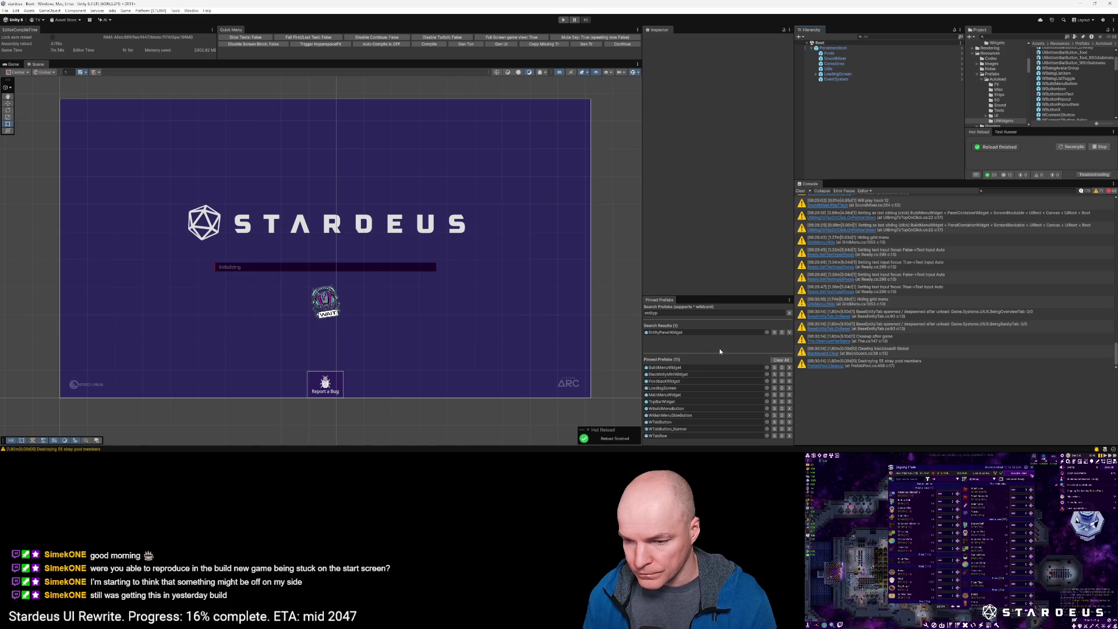
Step: Open the BuildMenuWidget prefab, remove Content's Content Size Fitter, then undo the removal
{"action": "double_click", "coordinate": [664, 367]}
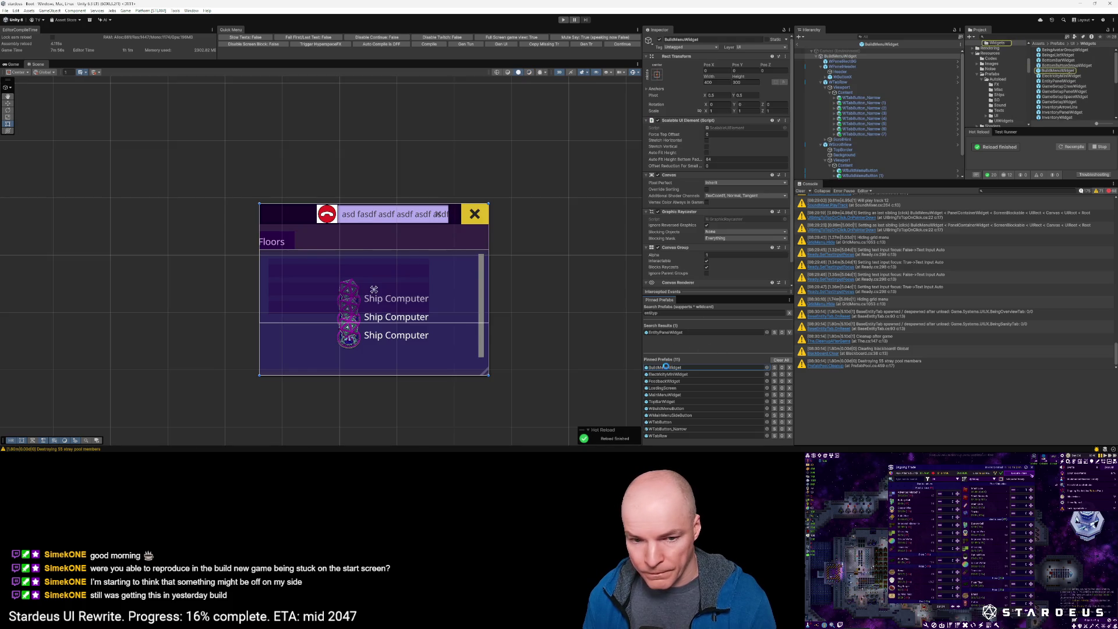
{"action": "left_click", "coordinate": [844, 94]}
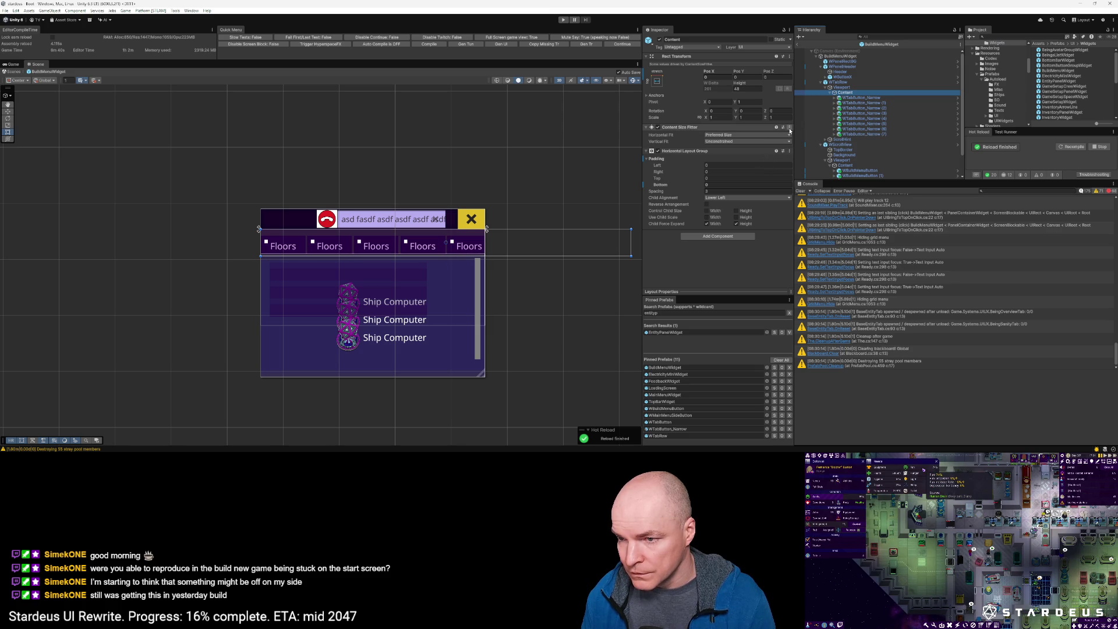
{"action": "left_click", "coordinate": [790, 127]}
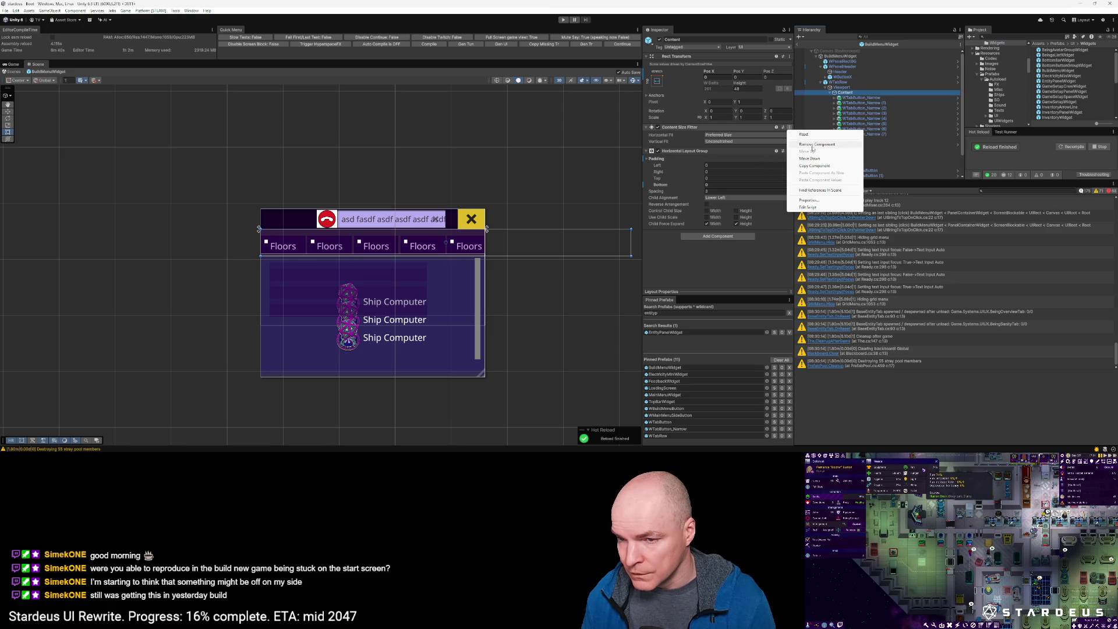
{"action": "left_click", "coordinate": [815, 145]}
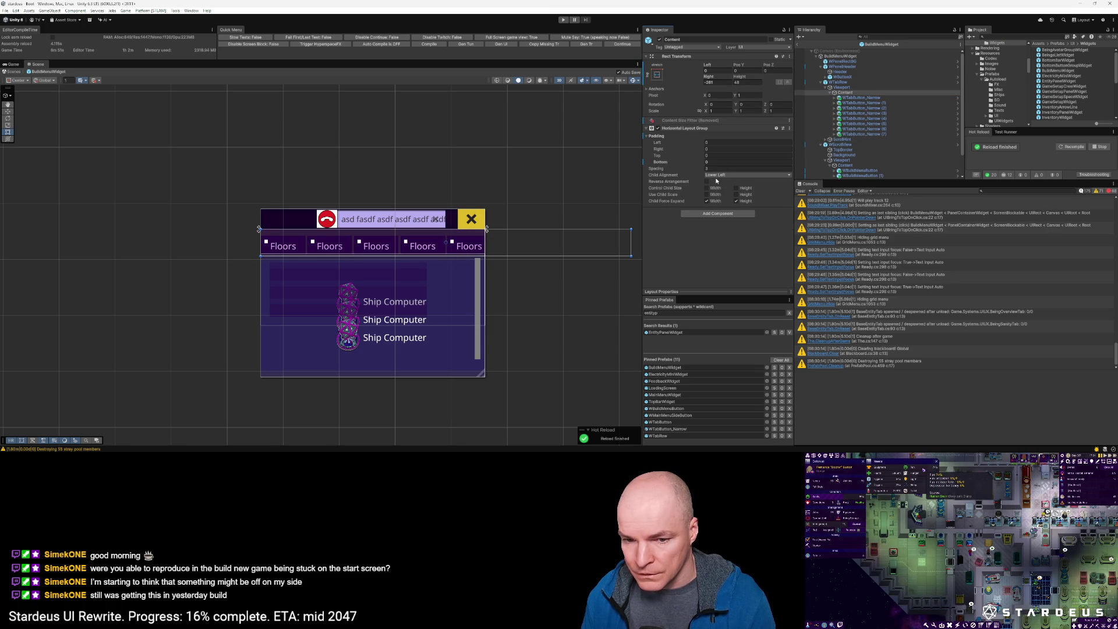
{"action": "key", "text": "ctrl+z"}
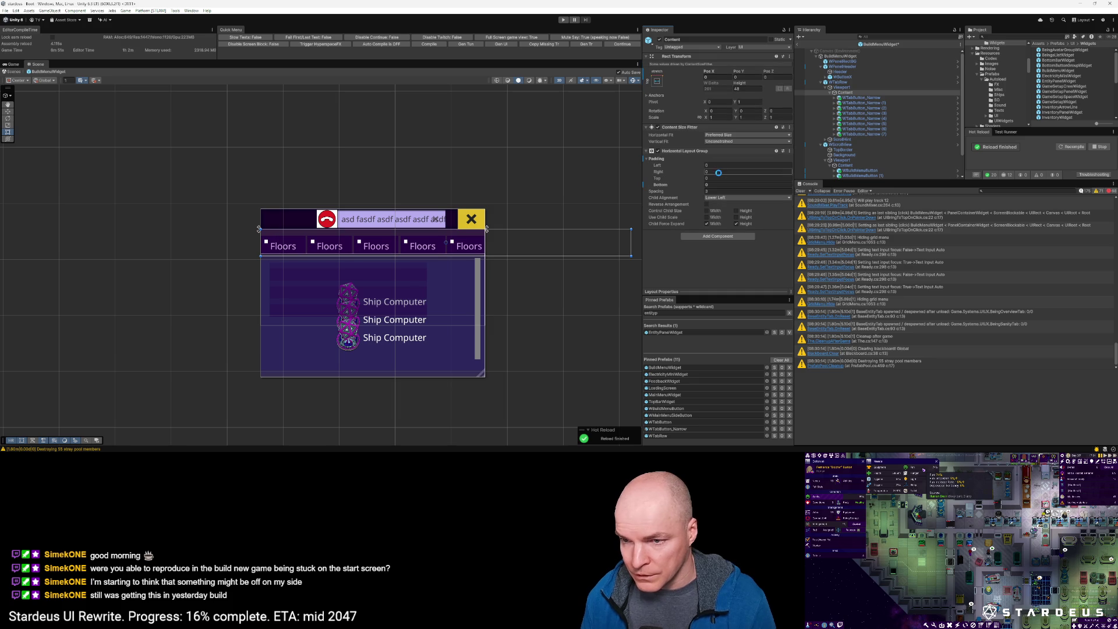
{"action": "scroll", "coordinate": [854, 126], "scroll_direction": "down", "scroll_amount": 2}
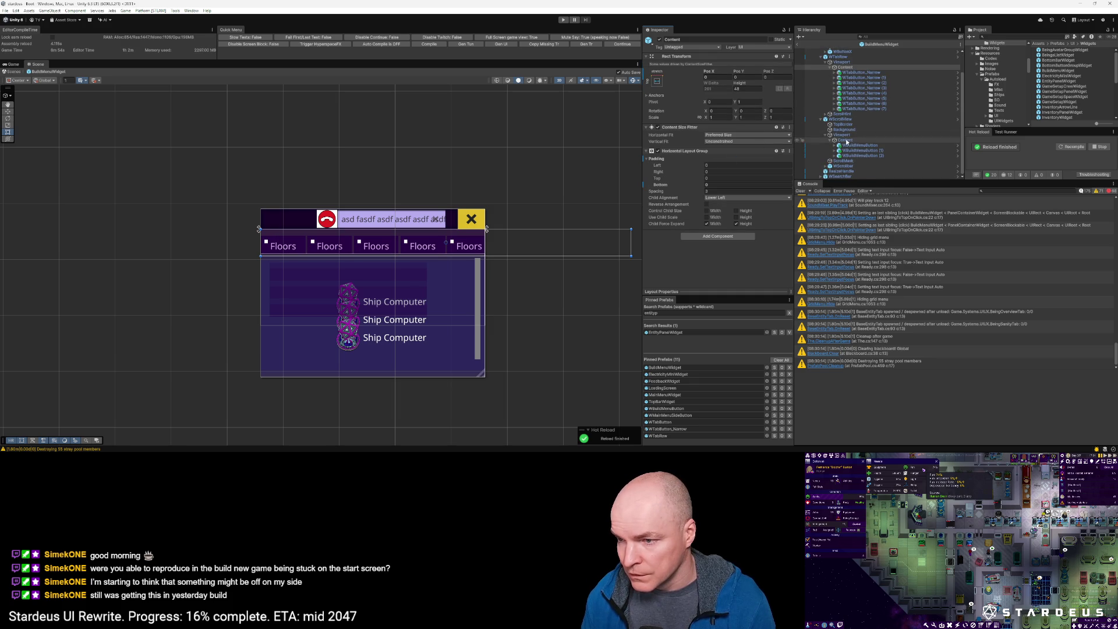
Step: Set the scroll view Content's Grid Layout Group cell size to 128 × 88
{"action": "left_click", "coordinate": [845, 140]}
{"action": "scroll", "coordinate": [742, 242], "scroll_direction": "down", "scroll_amount": 3}
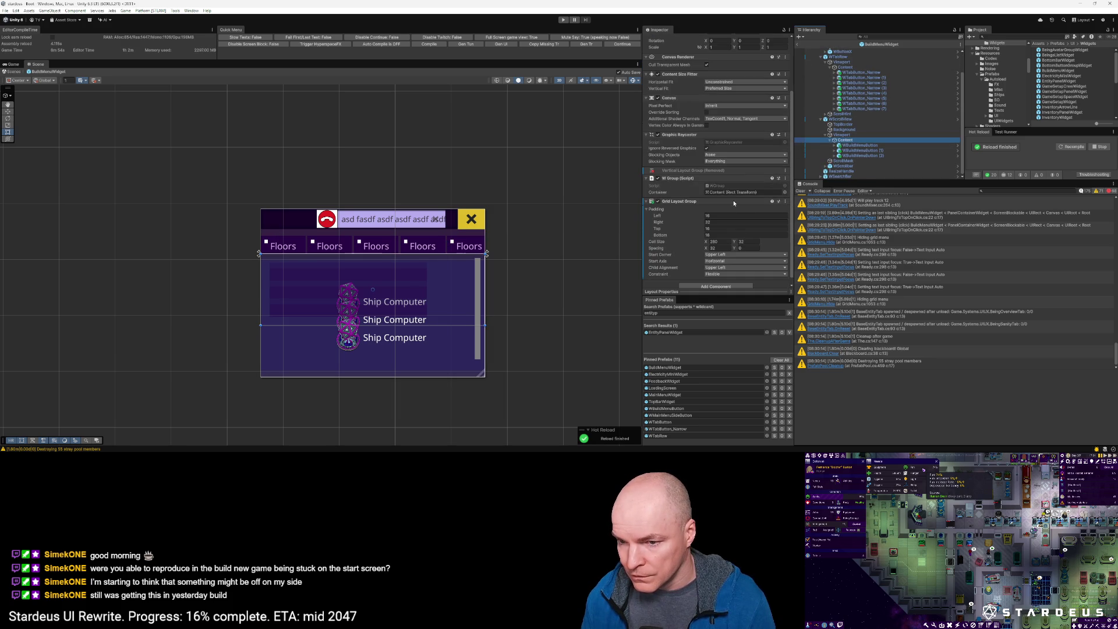
{"action": "scroll", "coordinate": [687, 198], "scroll_direction": "down", "scroll_amount": 1}
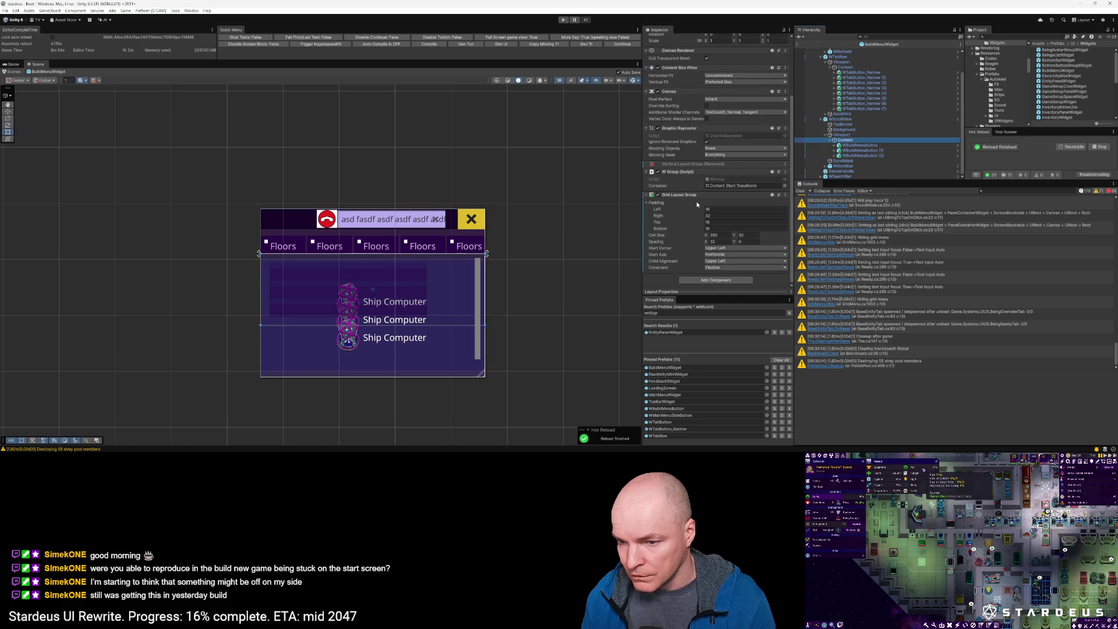
{"action": "left_click", "coordinate": [718, 234]}
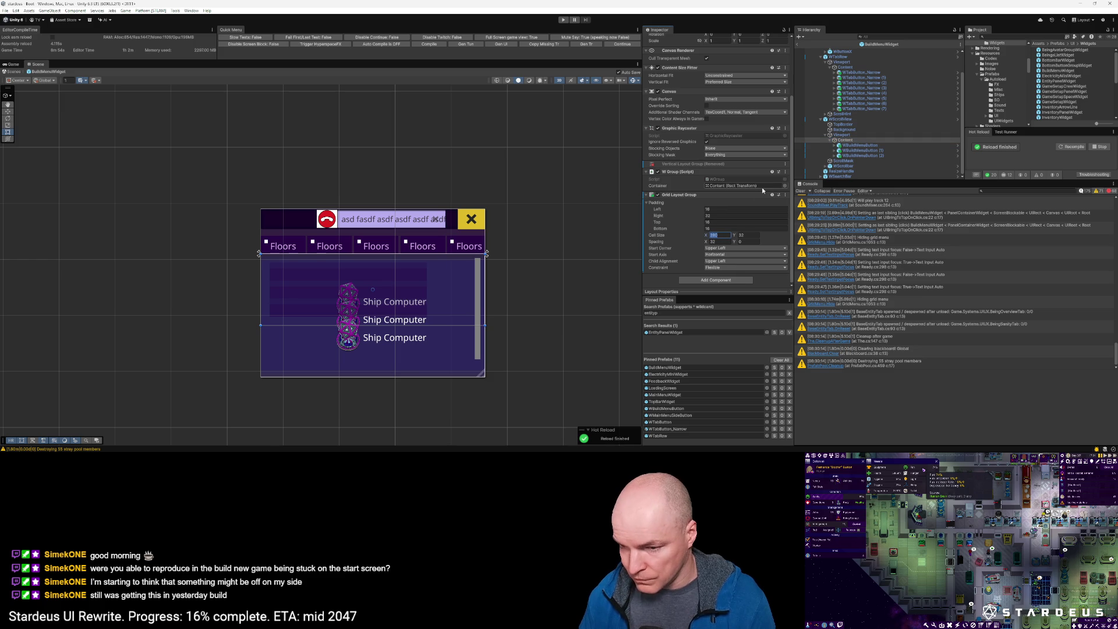
{"action": "type", "text": "128"}
{"action": "key", "text": "Tab"}
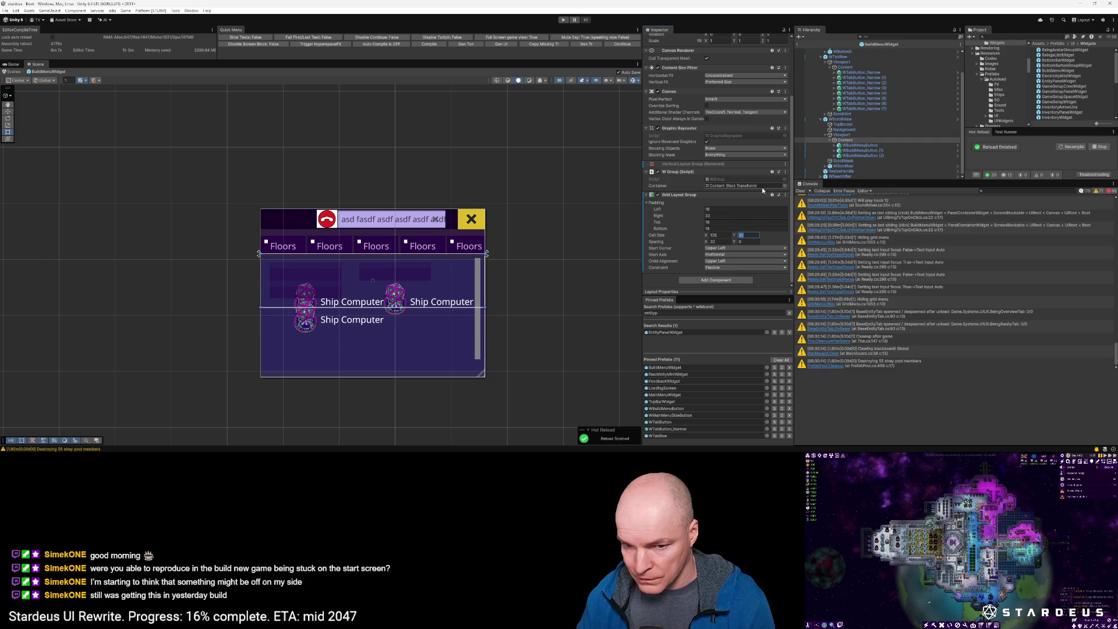
{"action": "type", "text": "88"}
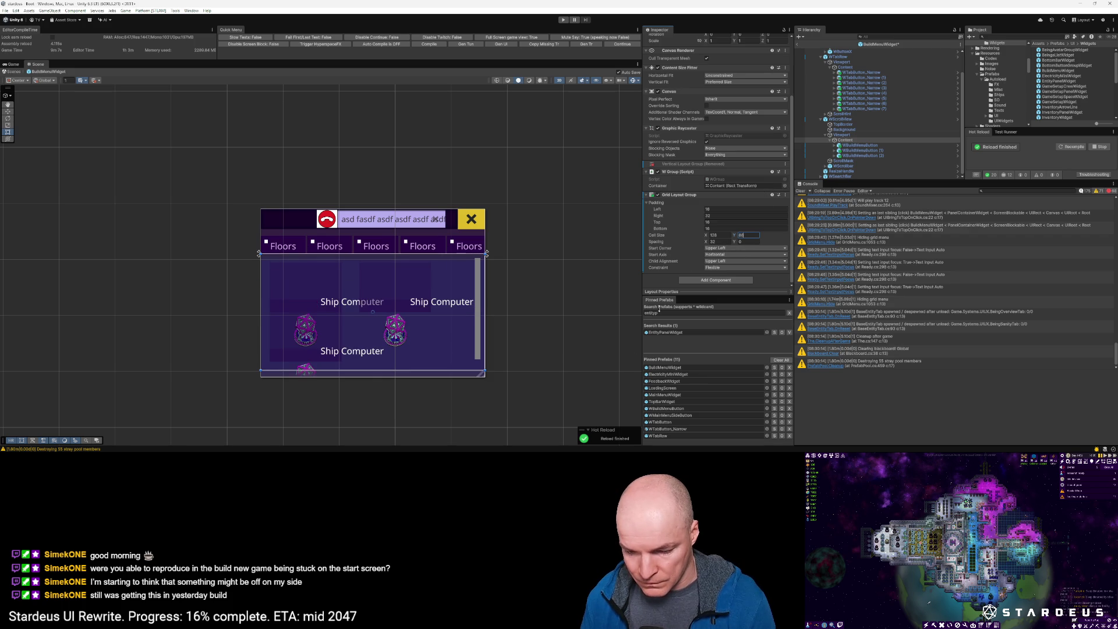
{"action": "key", "text": "Return"}
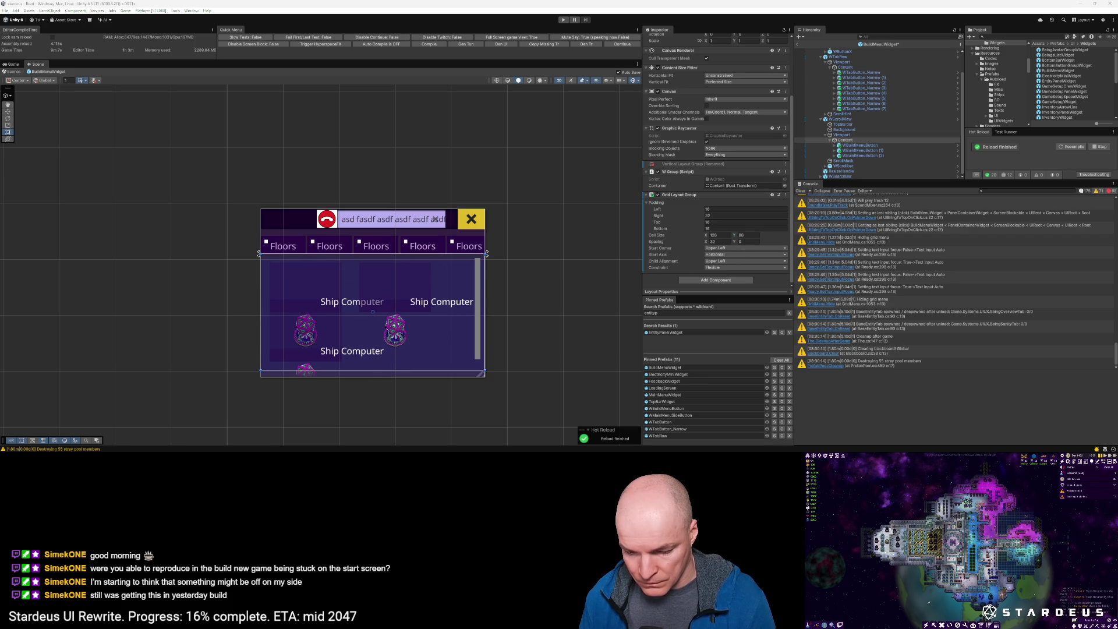
Step: Set the grid's horizontal spacing to 5
{"action": "left_click", "coordinate": [722, 241]}
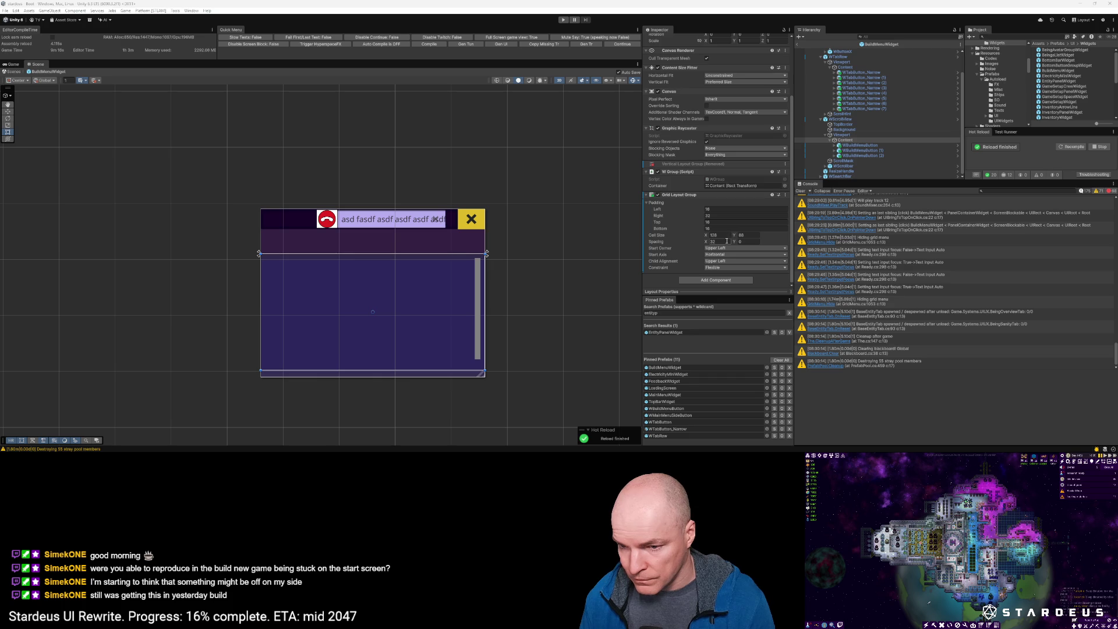
{"action": "type", "text": "5"}
{"action": "key", "text": "Tab"}
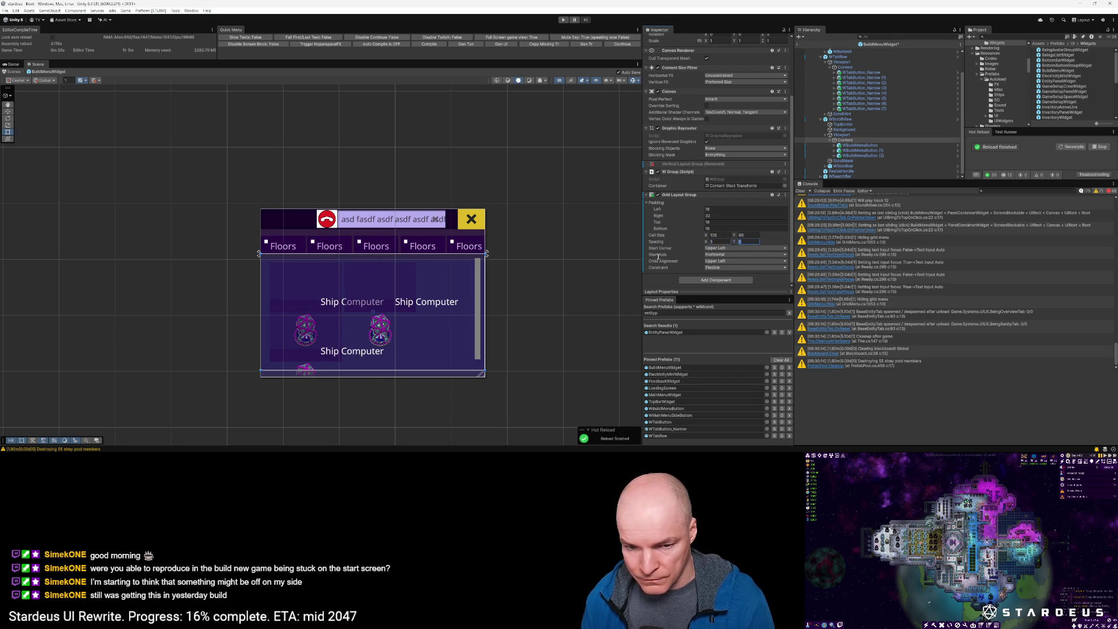
{"action": "key", "text": "Return"}
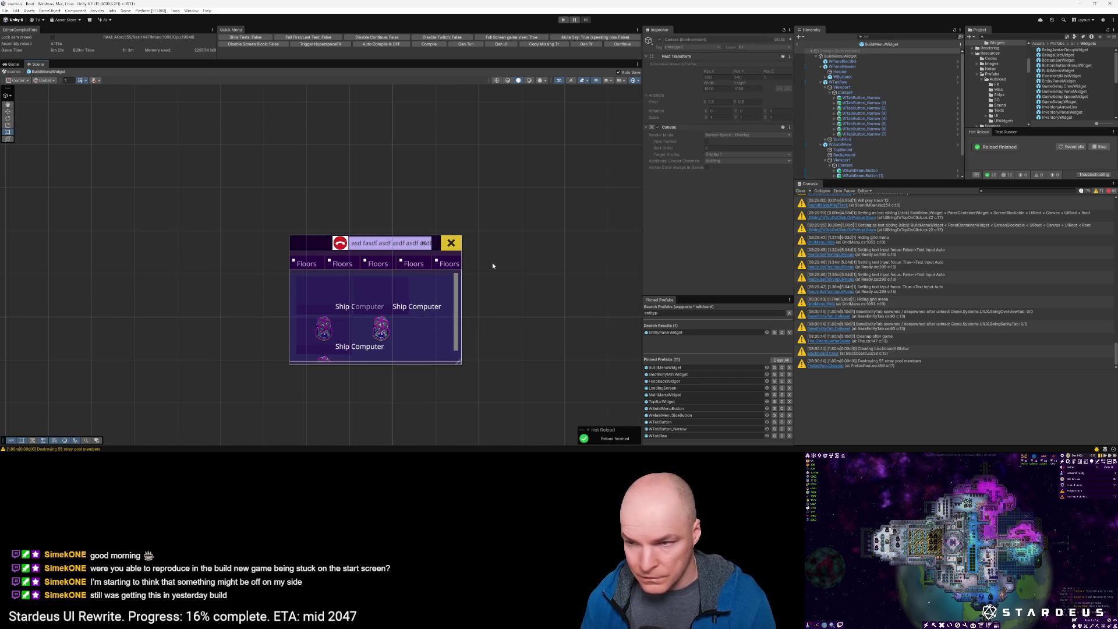
{"action": "scroll", "coordinate": [415, 325], "scroll_direction": "down", "scroll_amount": 1}
{"action": "scroll", "coordinate": [415, 325], "scroll_direction": "up", "scroll_amount": 2}
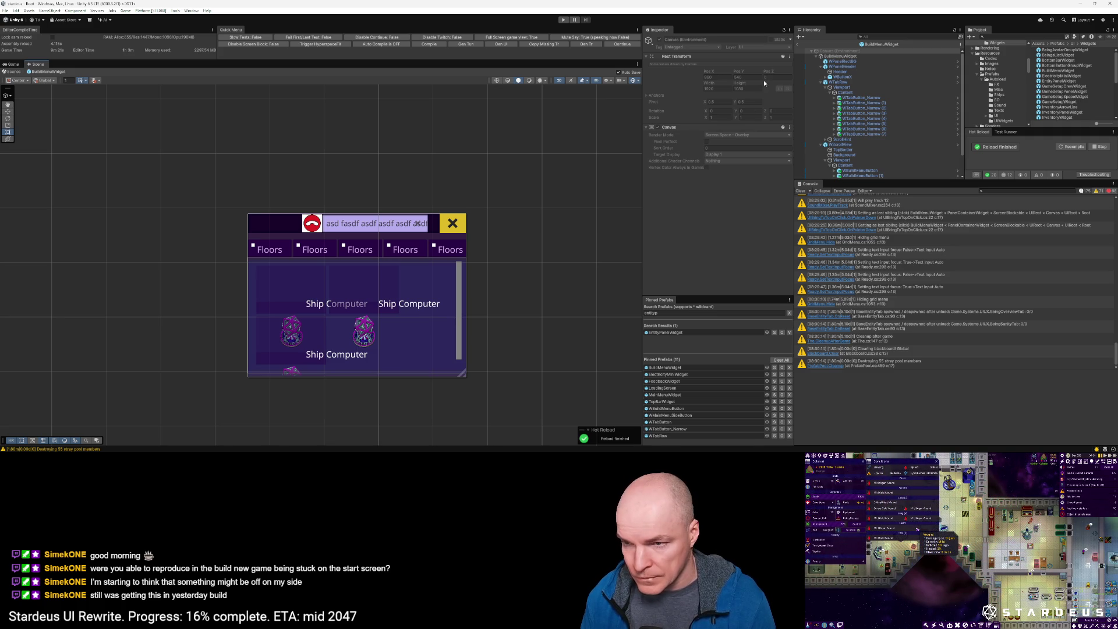
Step: Frame WBuildMenuButton, briefly enter and exit its prefab, then open WMainMenuSideButton
{"action": "left_click", "coordinate": [839, 93]}
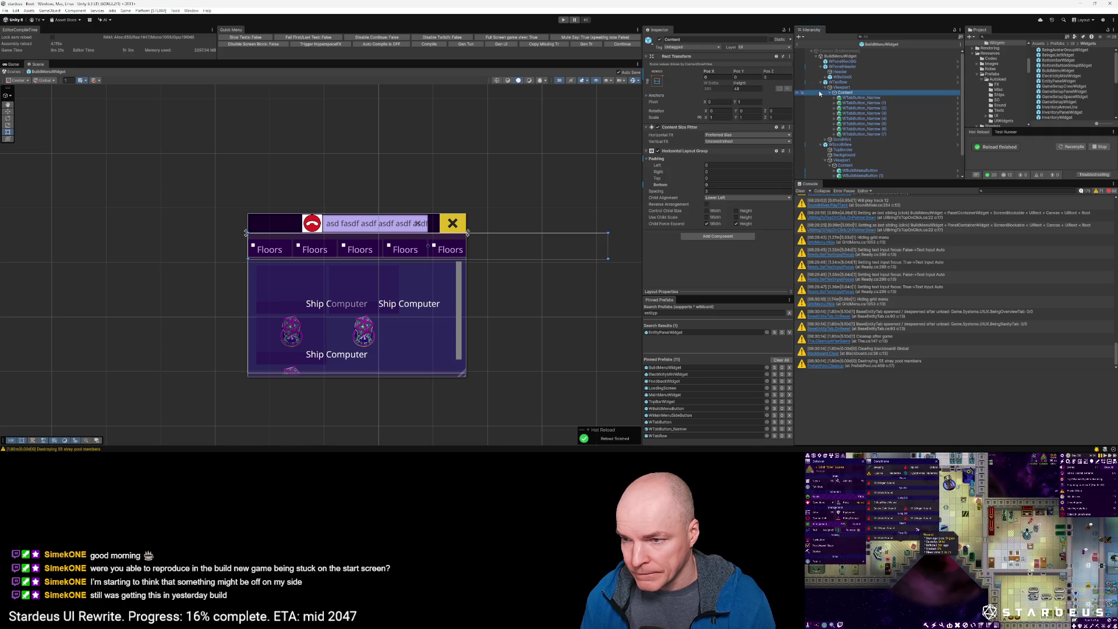
{"action": "left_click", "coordinate": [848, 99]}
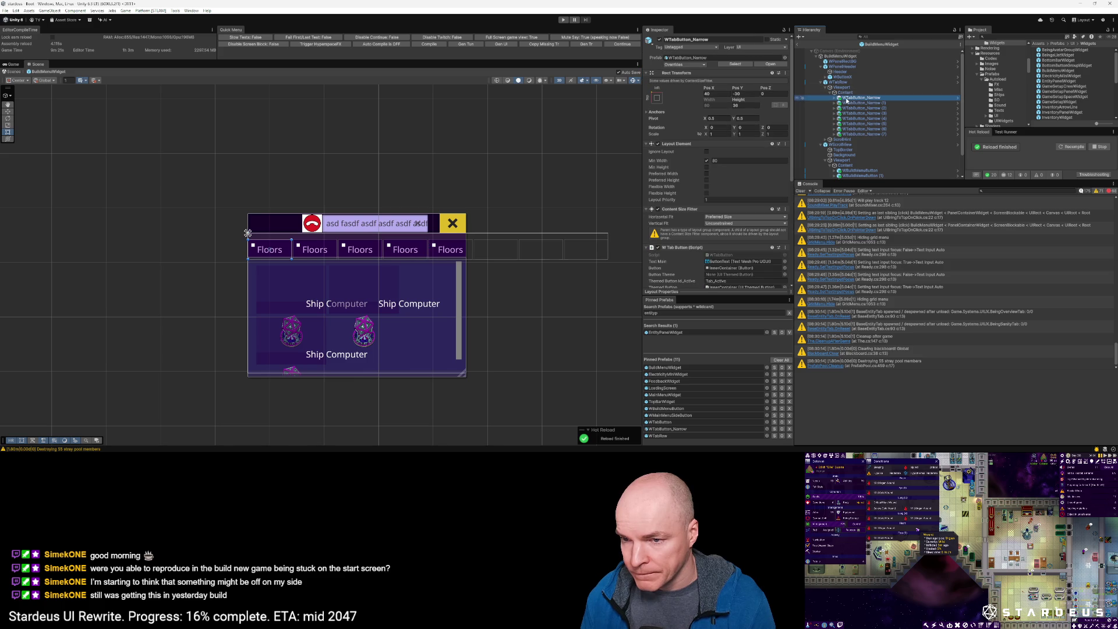
{"action": "scroll", "coordinate": [854, 128], "scroll_direction": "down", "scroll_amount": 2}
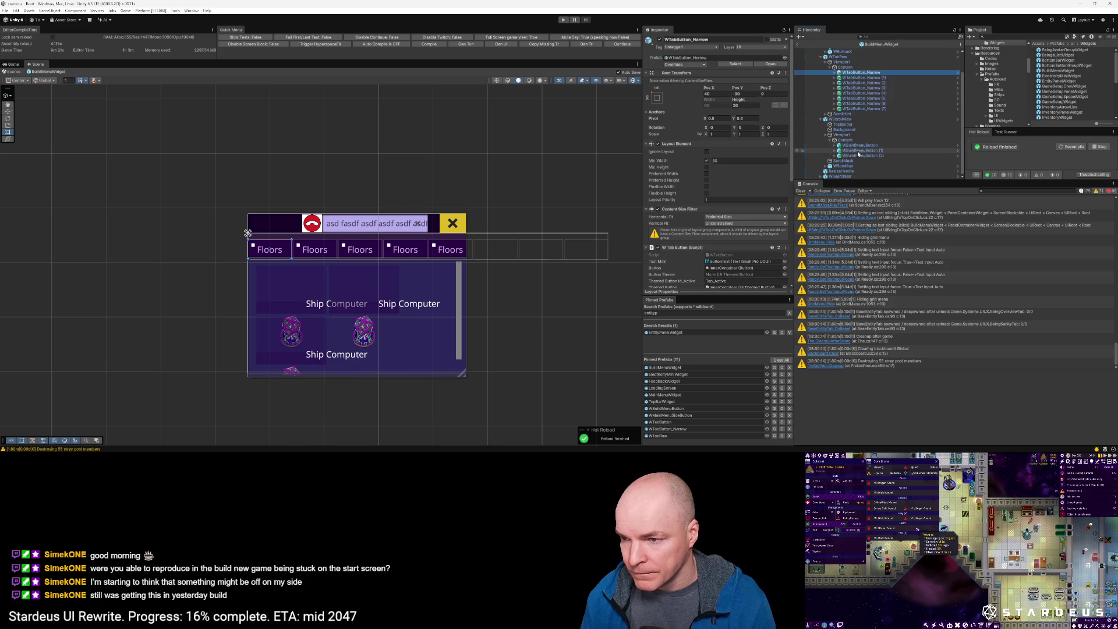
{"action": "left_click", "coordinate": [858, 146]}
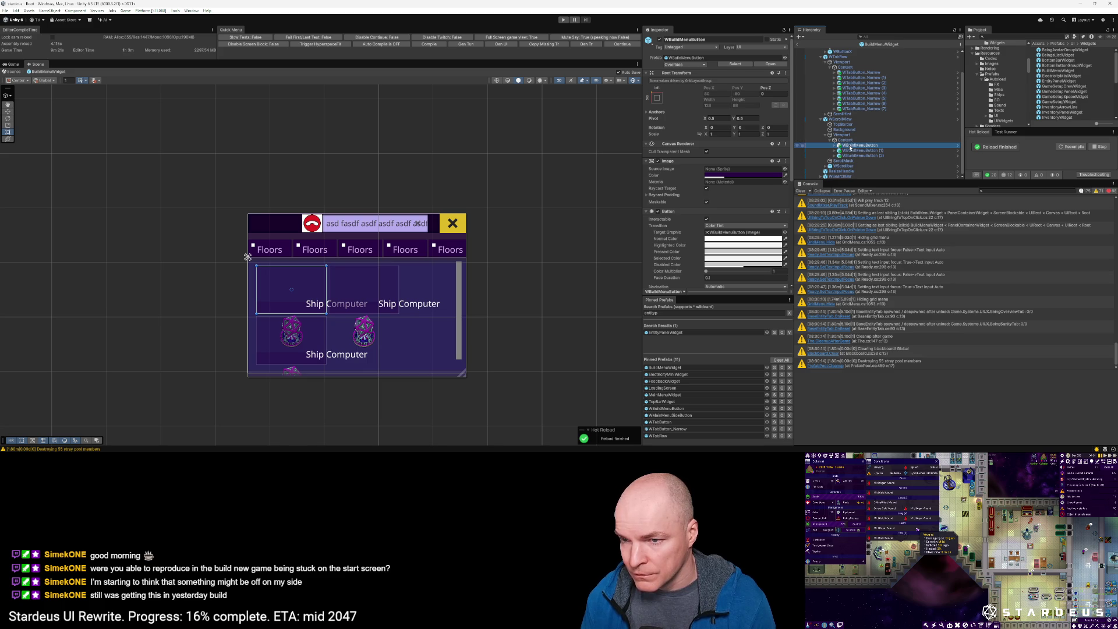
{"action": "key", "text": "f"}
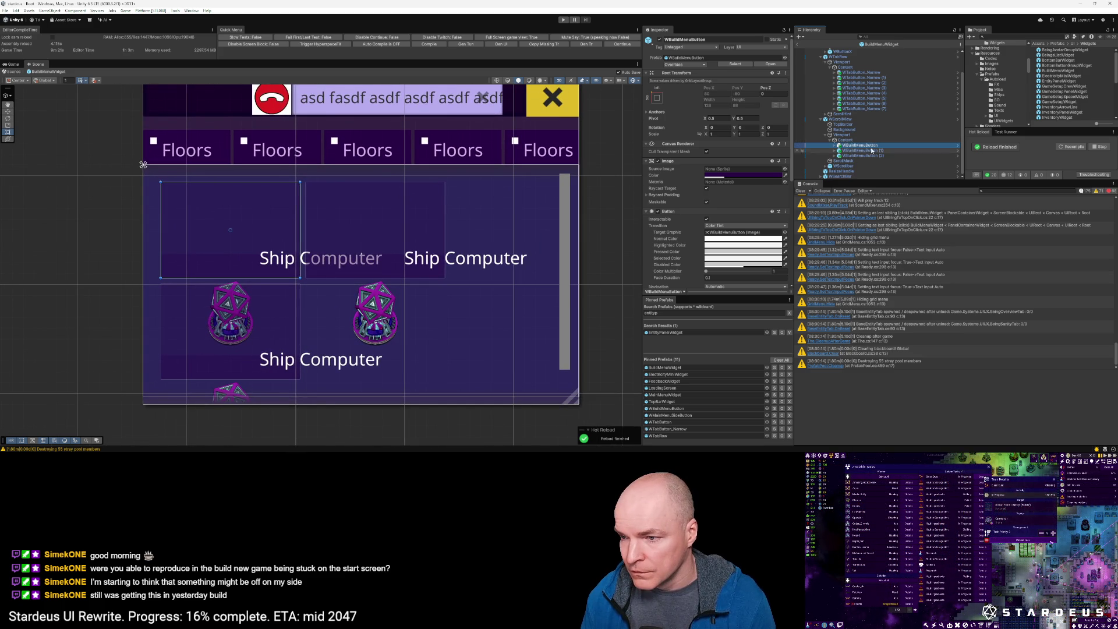
{"action": "left_click", "coordinate": [767, 64]}
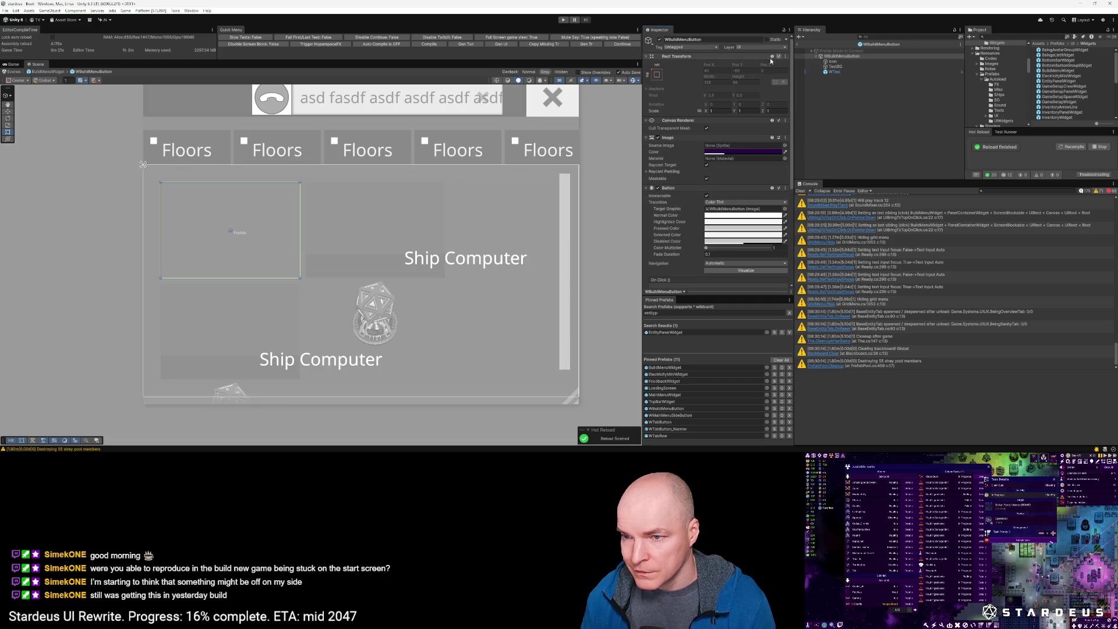
{"action": "left_click", "coordinate": [799, 46]}
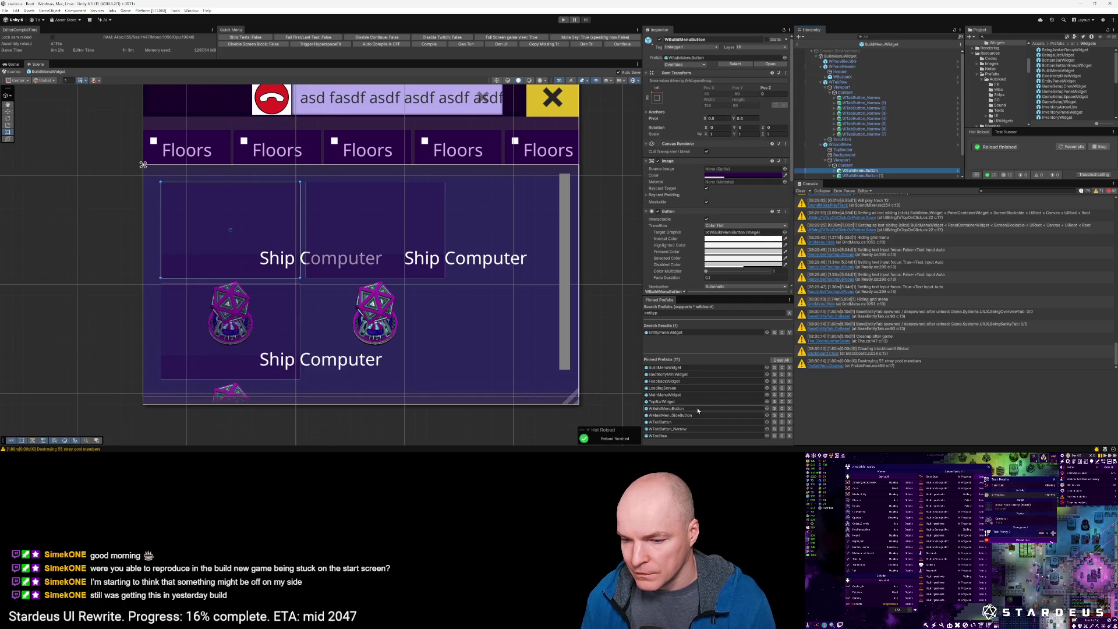
{"action": "left_click", "coordinate": [673, 414]}
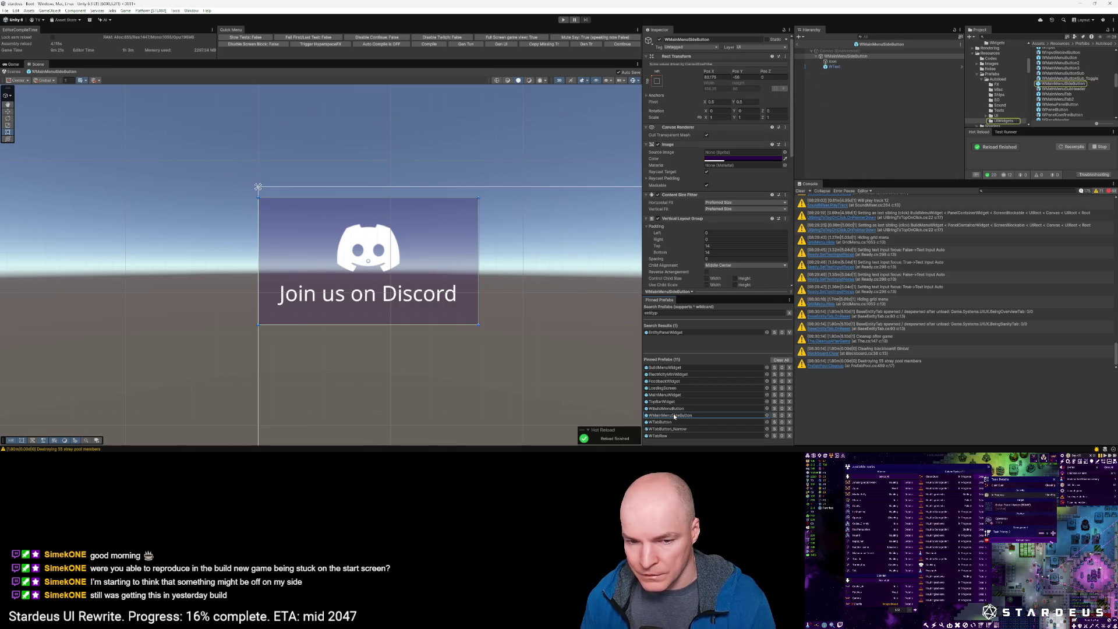
{"action": "left_click", "coordinate": [679, 409]}
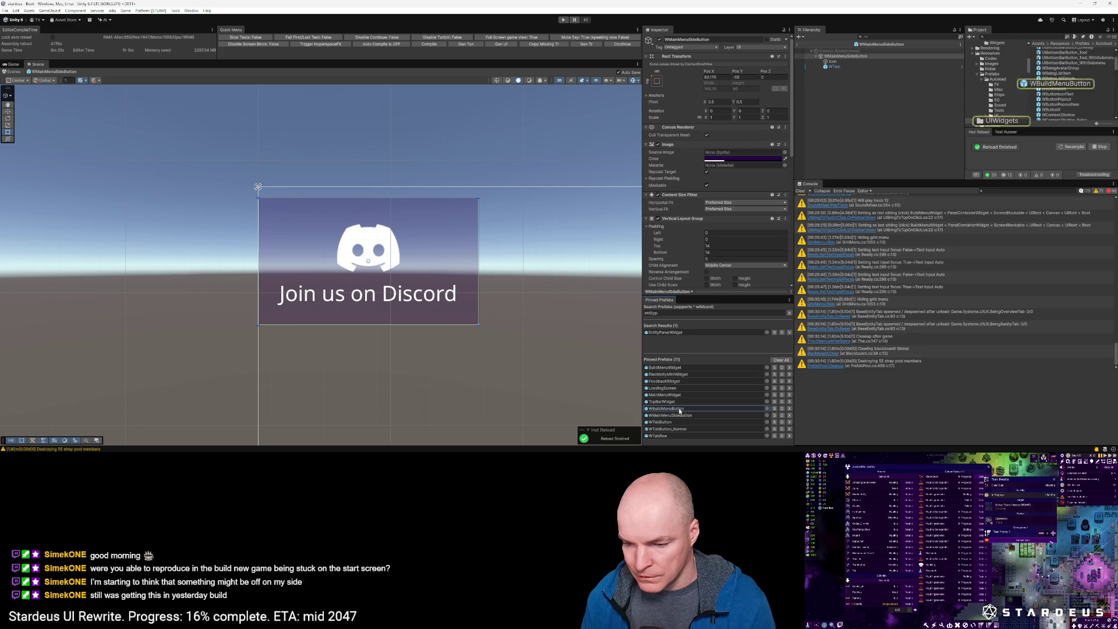
{"action": "left_click", "coordinate": [657, 74]}
{"action": "left_click", "coordinate": [680, 125], "text": "alt+shift"}
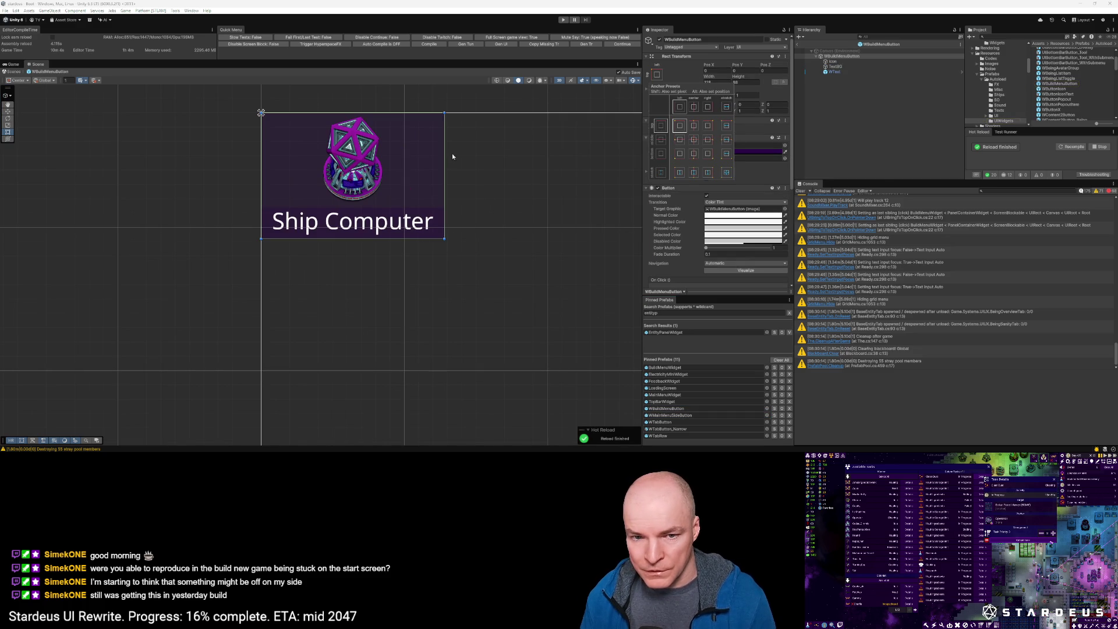
{"action": "left_click", "coordinate": [504, 147]}
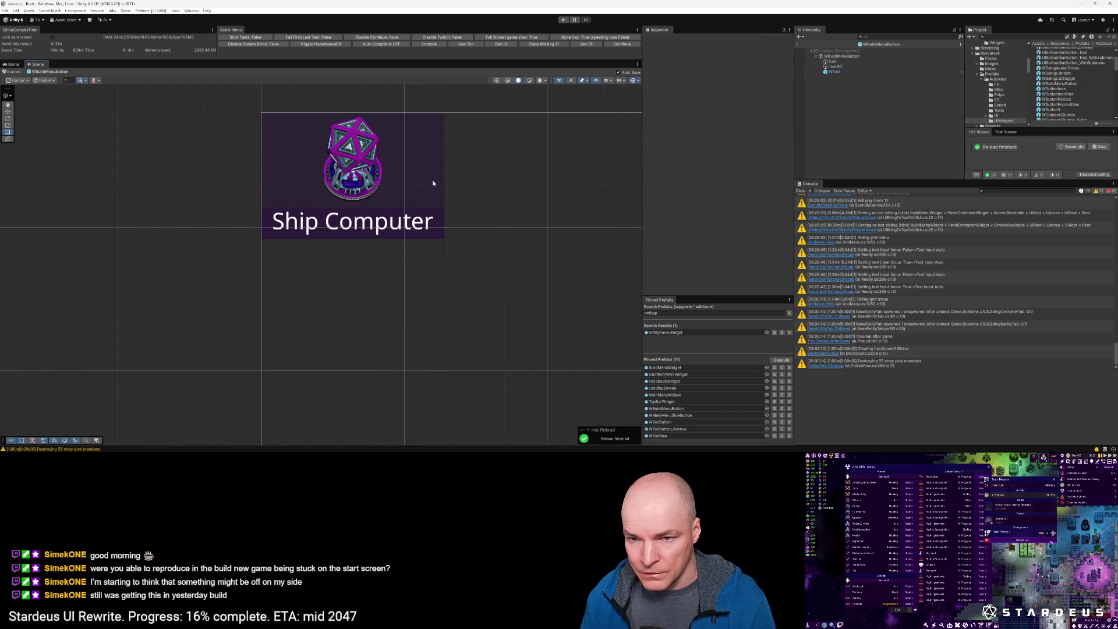
{"action": "left_click", "coordinate": [840, 58]}
{"action": "mouse_move", "coordinate": [431, 160]}
{"action": "left_mouse_down"}
{"action": "mouse_move", "coordinate": [510, 215]}
{"action": "mouse_move", "coordinate": [465, 184]}
{"action": "left_mouse_up"}
{"action": "key", "text": "ctrl+z"}
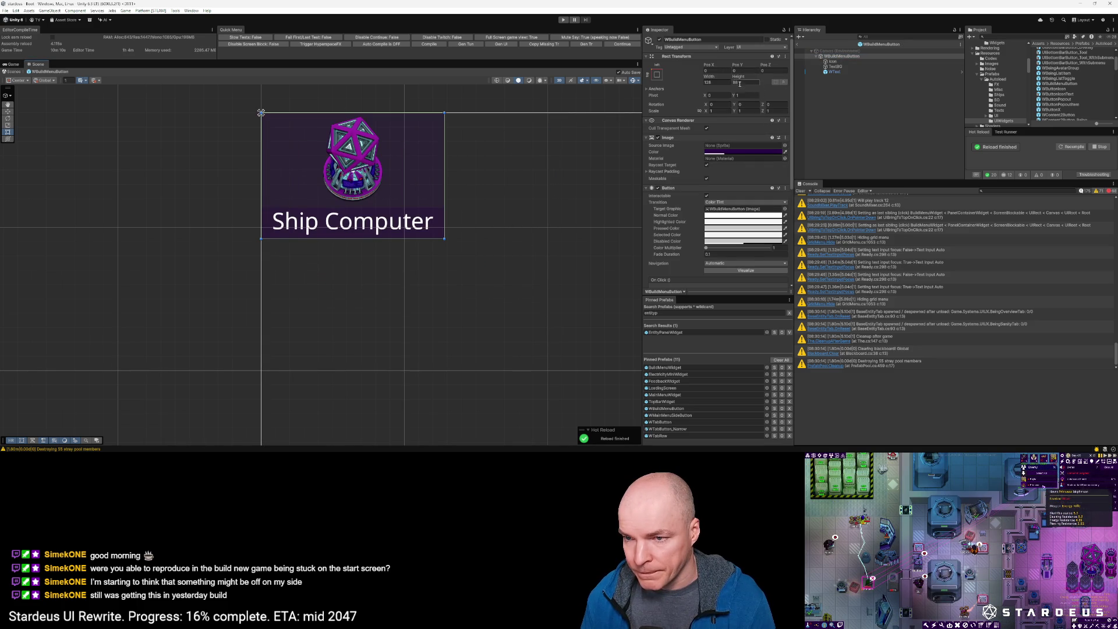
{"action": "scroll", "coordinate": [709, 181], "scroll_direction": "down", "scroll_amount": 2}
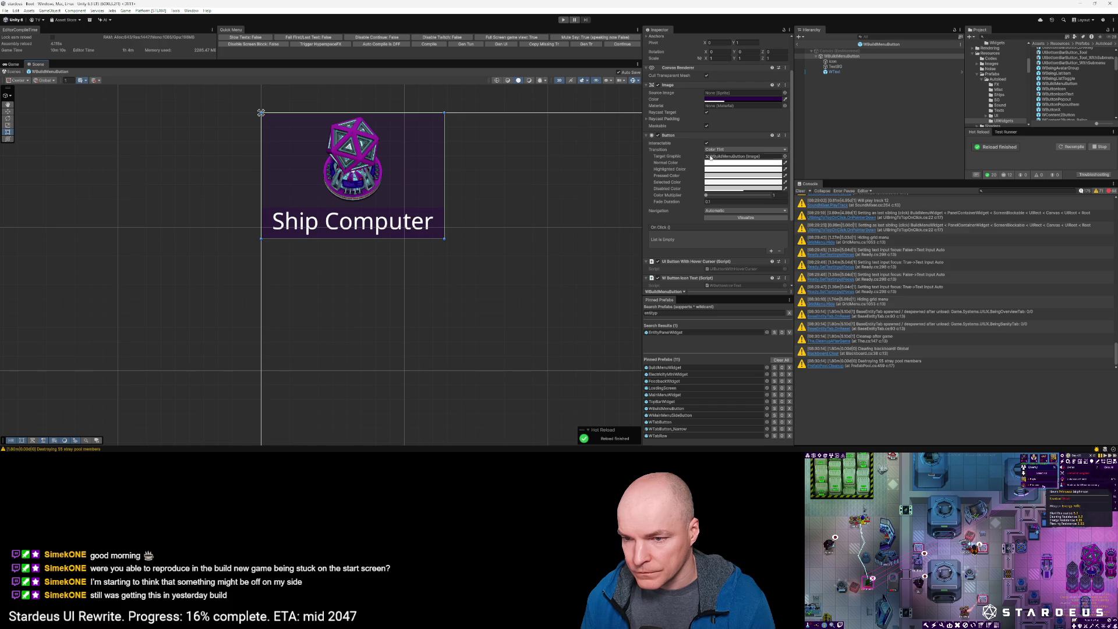
{"action": "scroll", "coordinate": [709, 150], "scroll_direction": "up", "scroll_amount": 2}
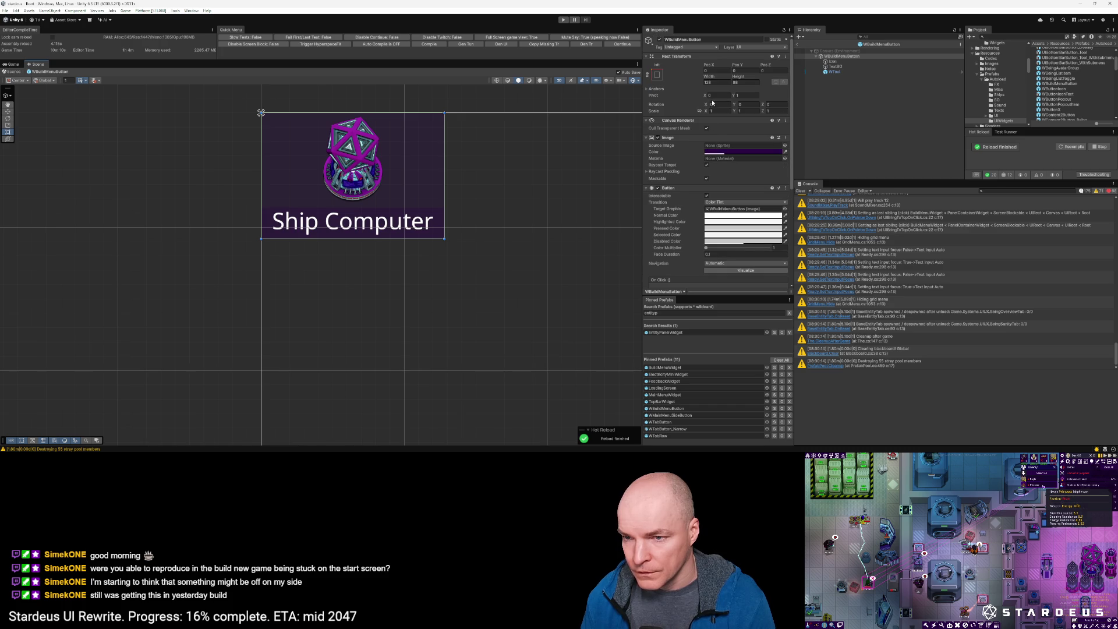
{"action": "left_click", "coordinate": [834, 62]}
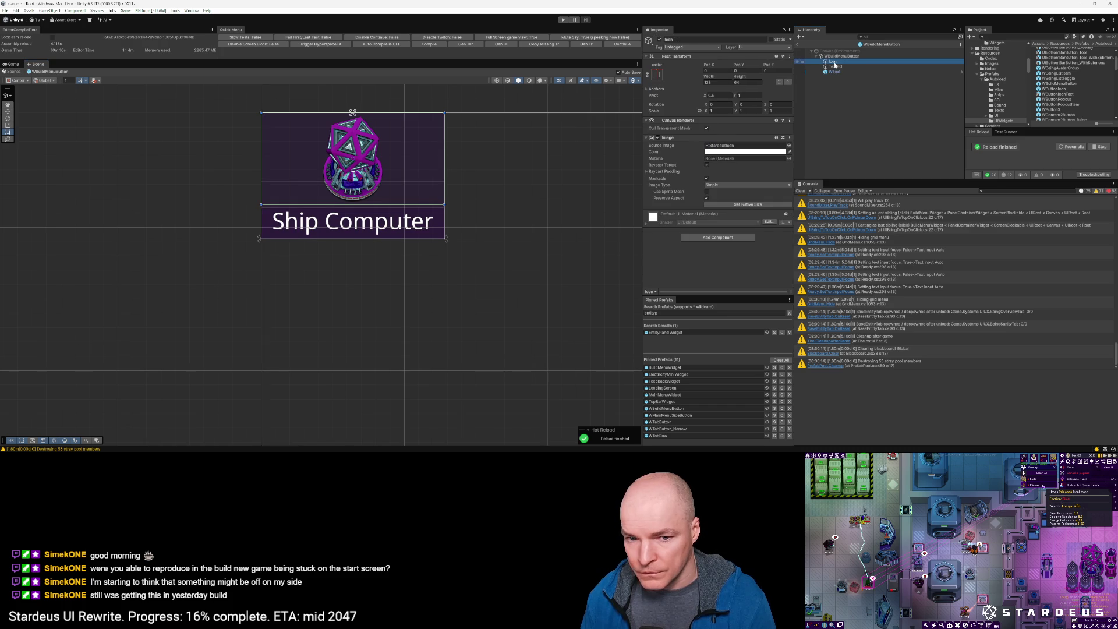
{"action": "left_click", "coordinate": [836, 67]}
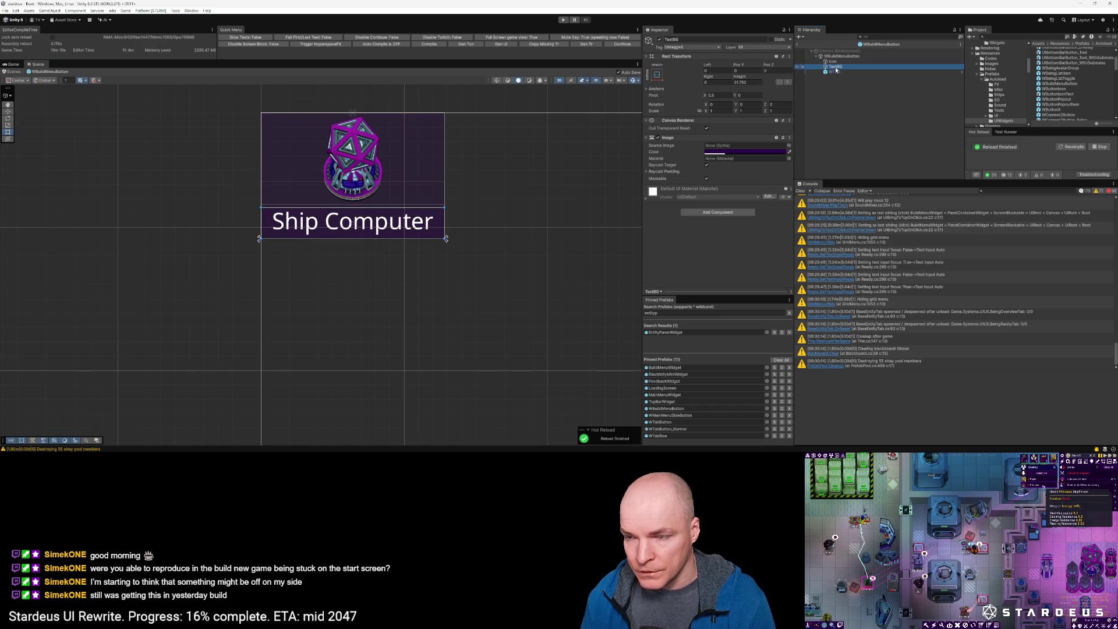
{"action": "left_click", "coordinate": [835, 71]}
{"action": "left_click", "coordinate": [841, 56]}
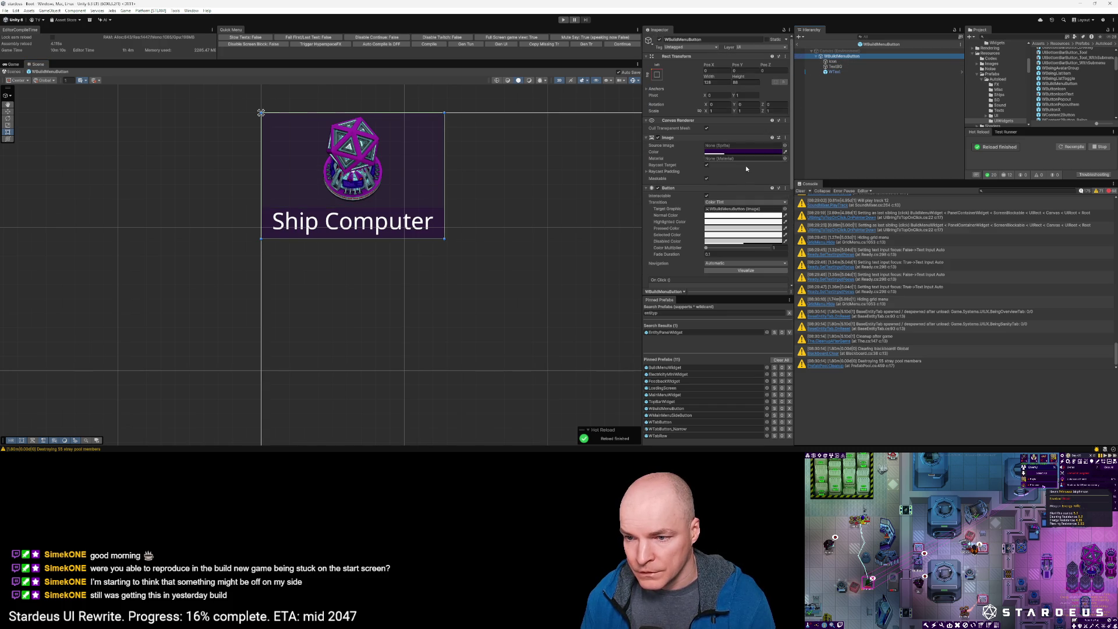
{"action": "scroll", "coordinate": [751, 158], "scroll_direction": "down", "scroll_amount": 5}
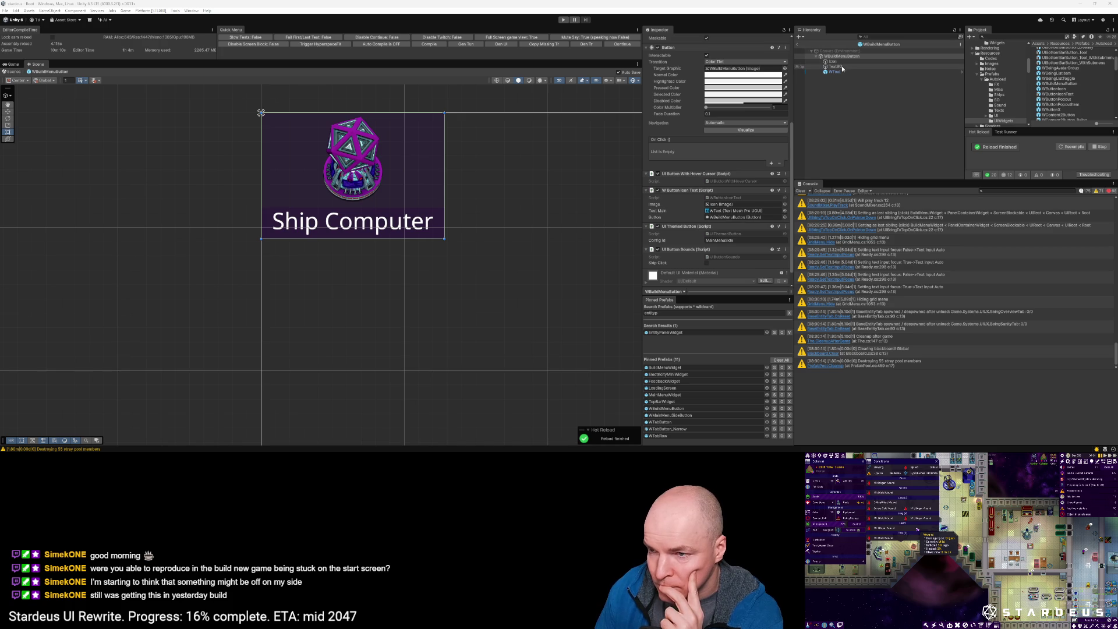
{"action": "scroll", "coordinate": [761, 218], "scroll_direction": "down", "scroll_amount": 1}
{"action": "scroll", "coordinate": [757, 226], "scroll_direction": "up", "scroll_amount": 5}
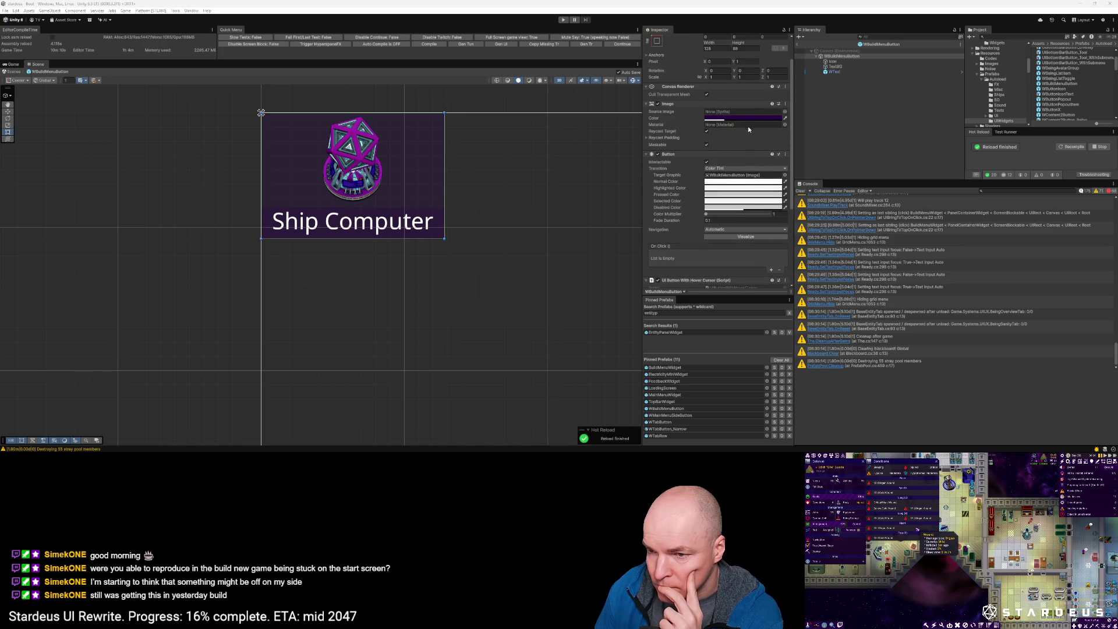
{"action": "left_click", "coordinate": [746, 118]}
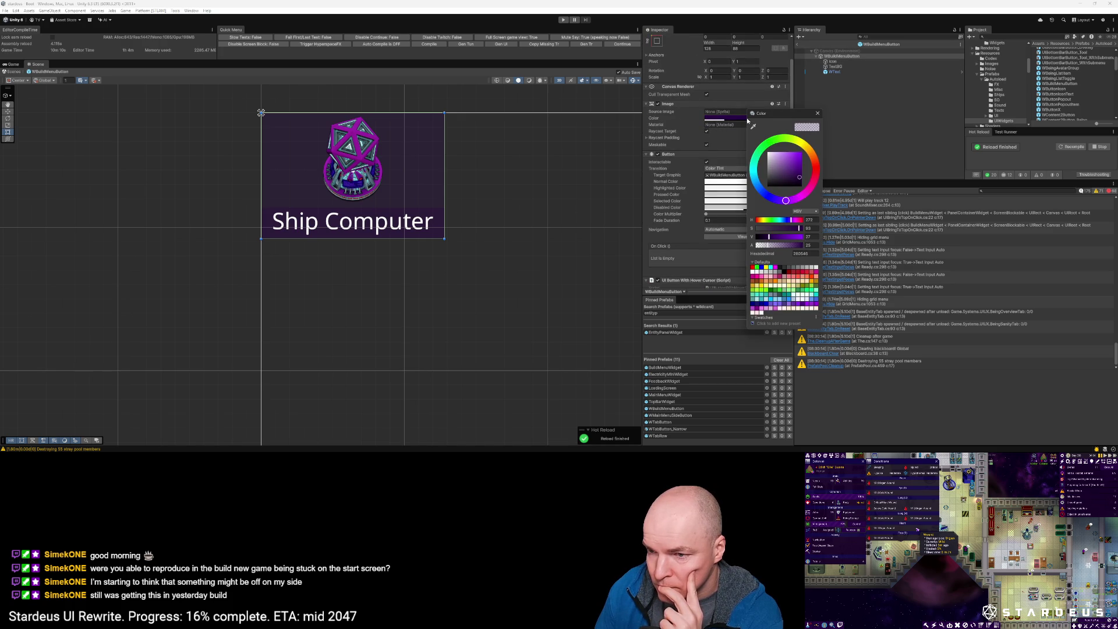
{"action": "left_click", "coordinate": [818, 113]}
{"action": "scroll", "coordinate": [751, 162], "scroll_direction": "down", "scroll_amount": 3}
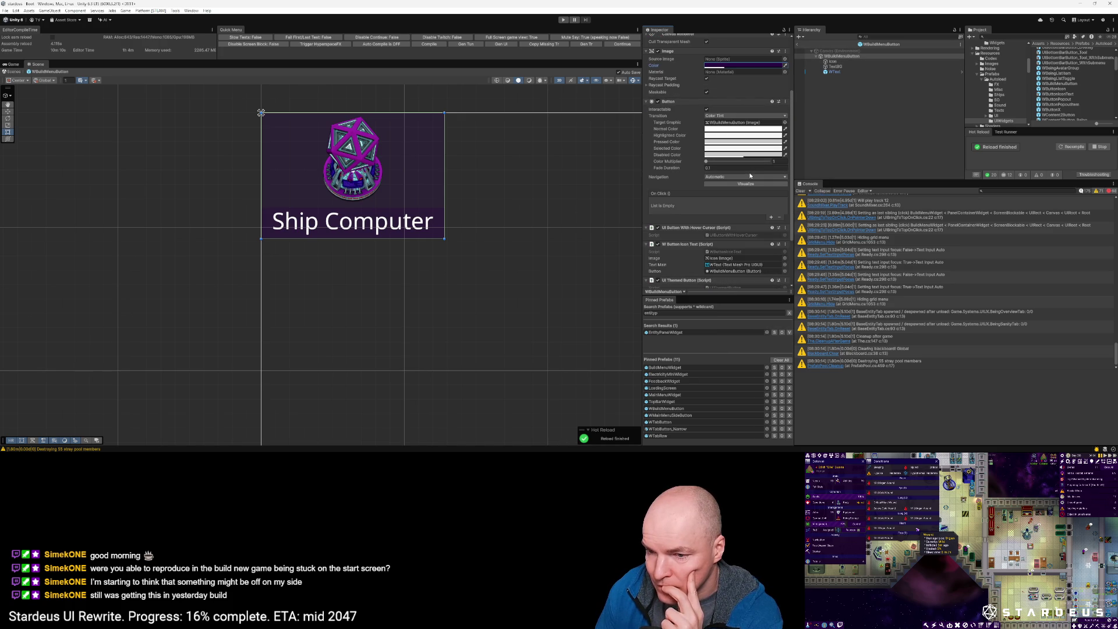
{"action": "scroll", "coordinate": [743, 219], "scroll_direction": "down", "scroll_amount": 4}
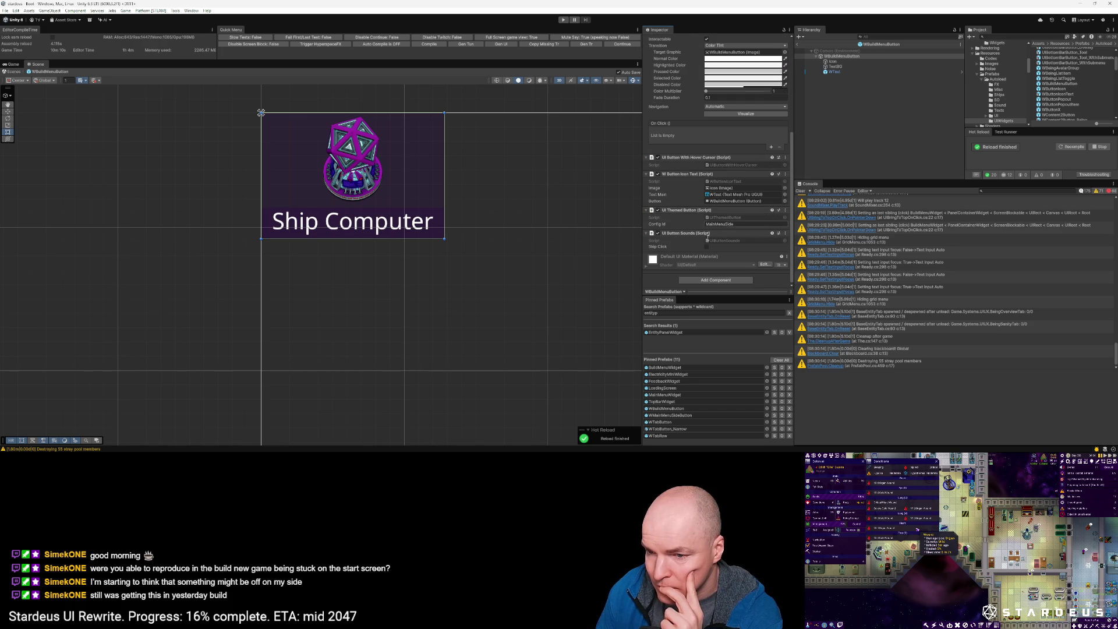
{"action": "key", "text": "alt+Tab"}
Step: Open Default.json, search for /MainMenuSideButton, then return to Unity
{"action": "key", "text": "ctrl+p"}
{"action": "type", "text": "default"}
{"action": "key", "text": "Return"}
{"action": "key", "text": "ctrl+shift+o"}
{"action": "type", "text": "main"}
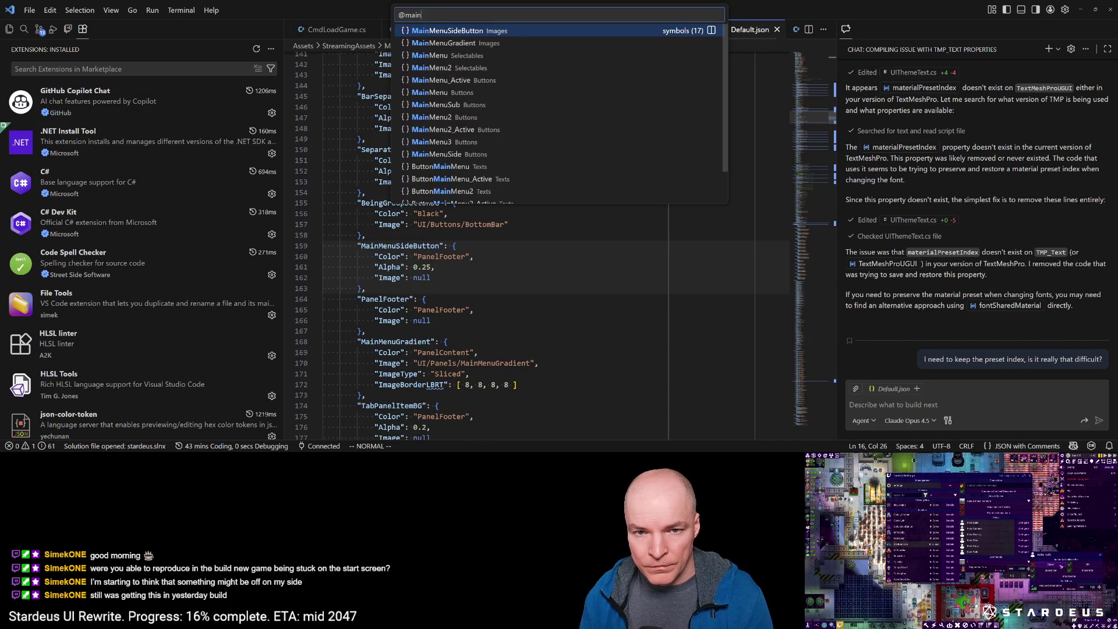
{"action": "key", "text": "Escape"}
{"action": "type", "text": "/MainMenuSize"}
{"action": "key", "text": "BackSpace"}
{"action": "key", "text": "BackSpace"}
{"action": "type", "text": "deButton"}
{"action": "key", "text": "Return"}
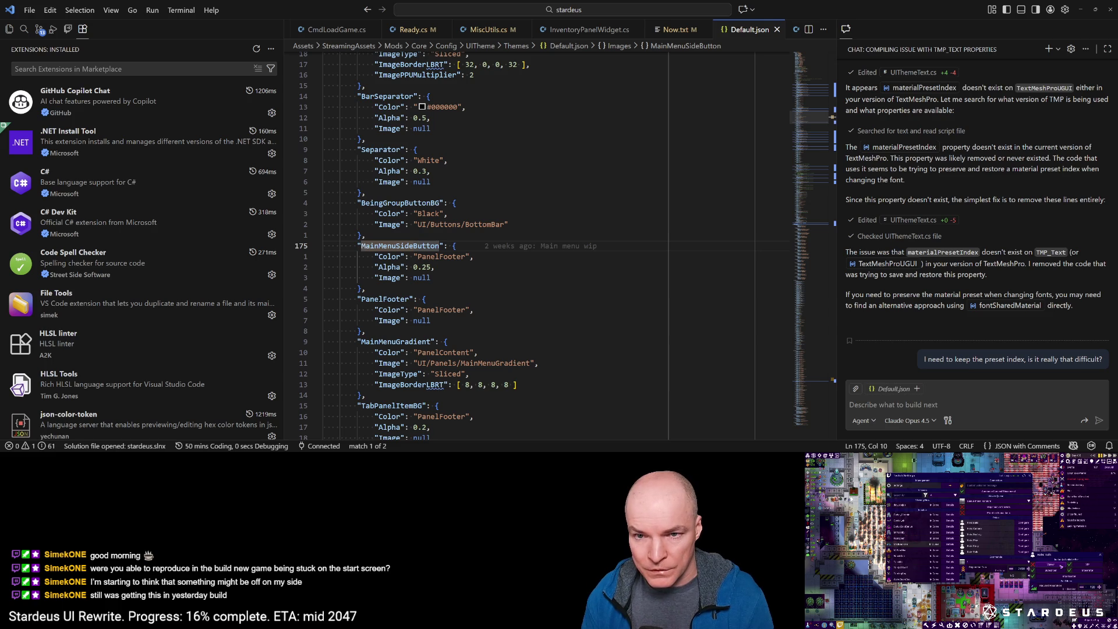
{"action": "key", "text": "alt+Tab"}
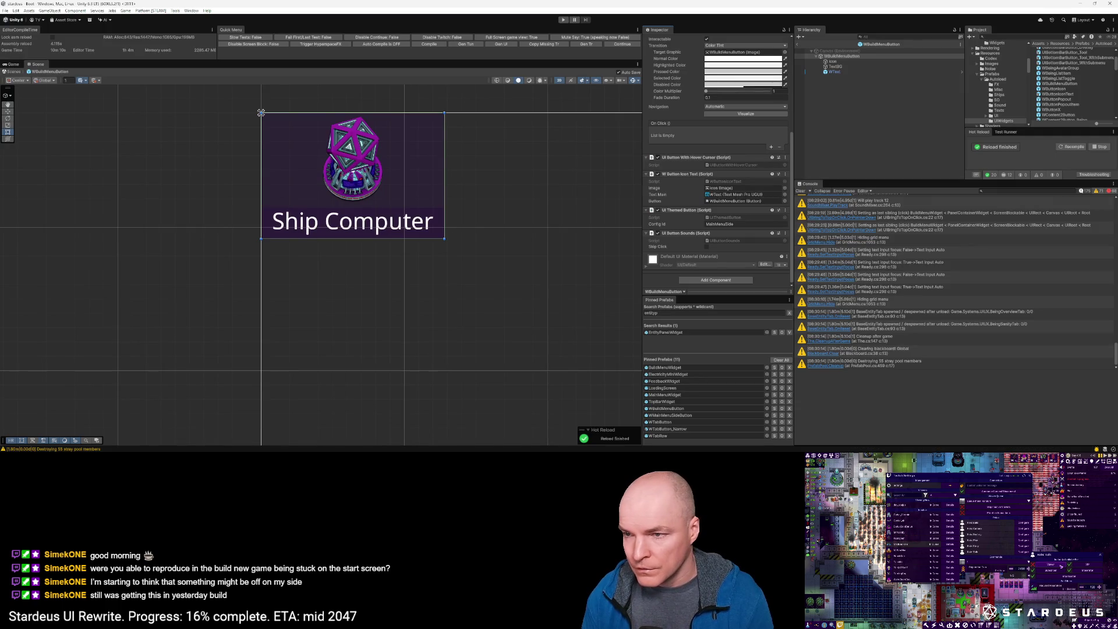
Step: Add a UI Themed Image component to TextBG
{"action": "left_click", "coordinate": [835, 66]}
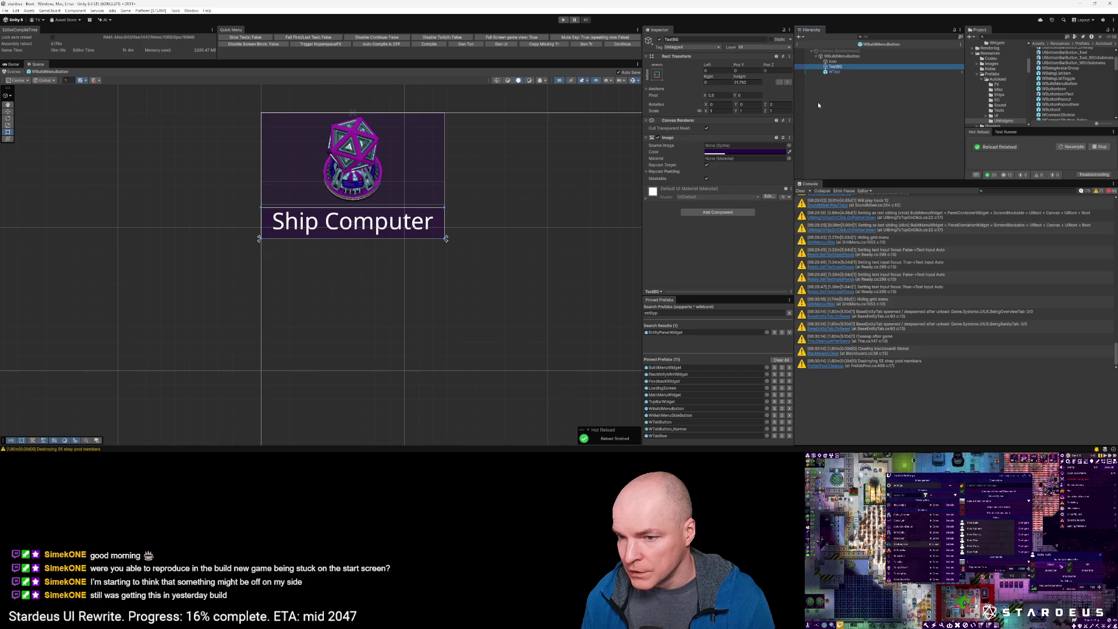
{"action": "left_click", "coordinate": [721, 212]}
{"action": "type", "text": "uithemed"}
{"action": "key", "text": "Return"}
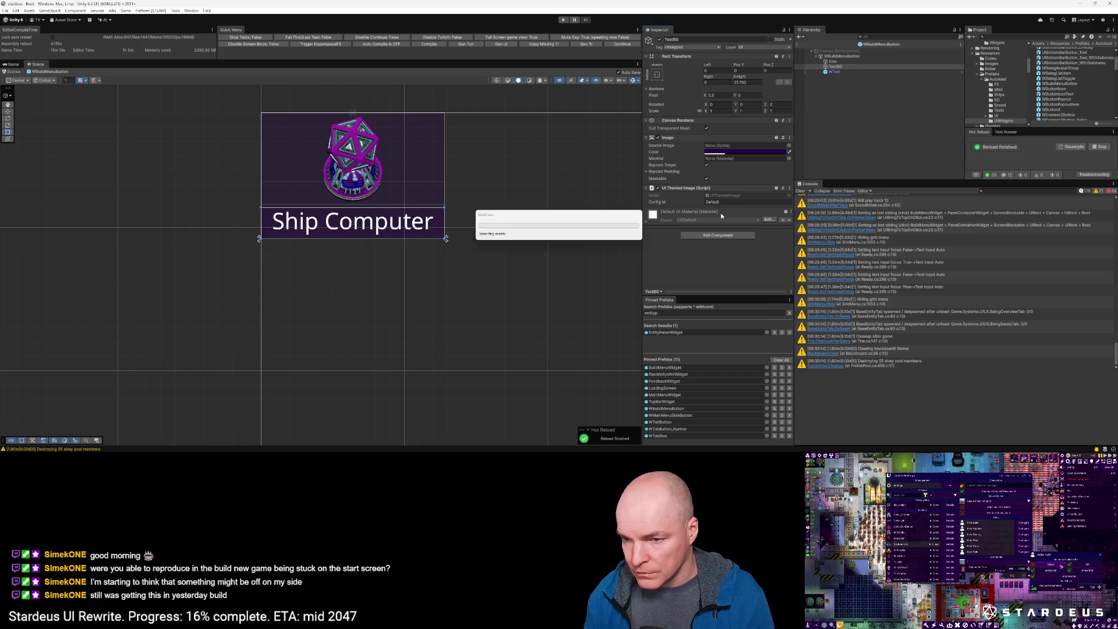
Step: Copy the MainMenuSideButton key from Default.json into Config Id, stripping the quotes and brace
{"action": "key", "text": "alt+Tab"}
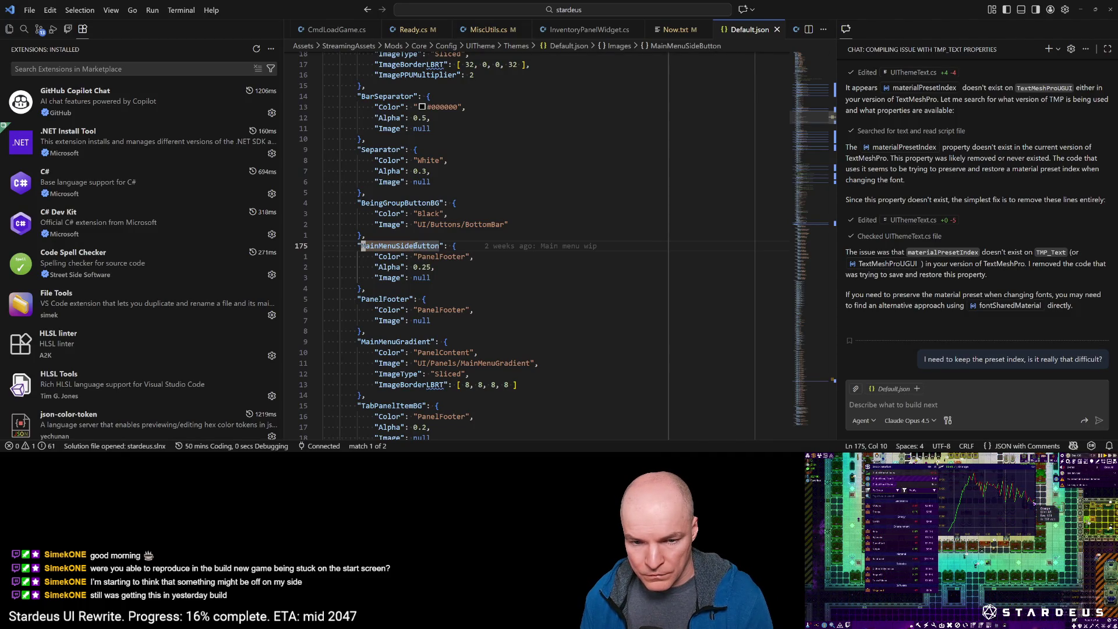
{"action": "right_click", "coordinate": [415, 246]}
{"action": "left_click", "coordinate": [524, 357]}
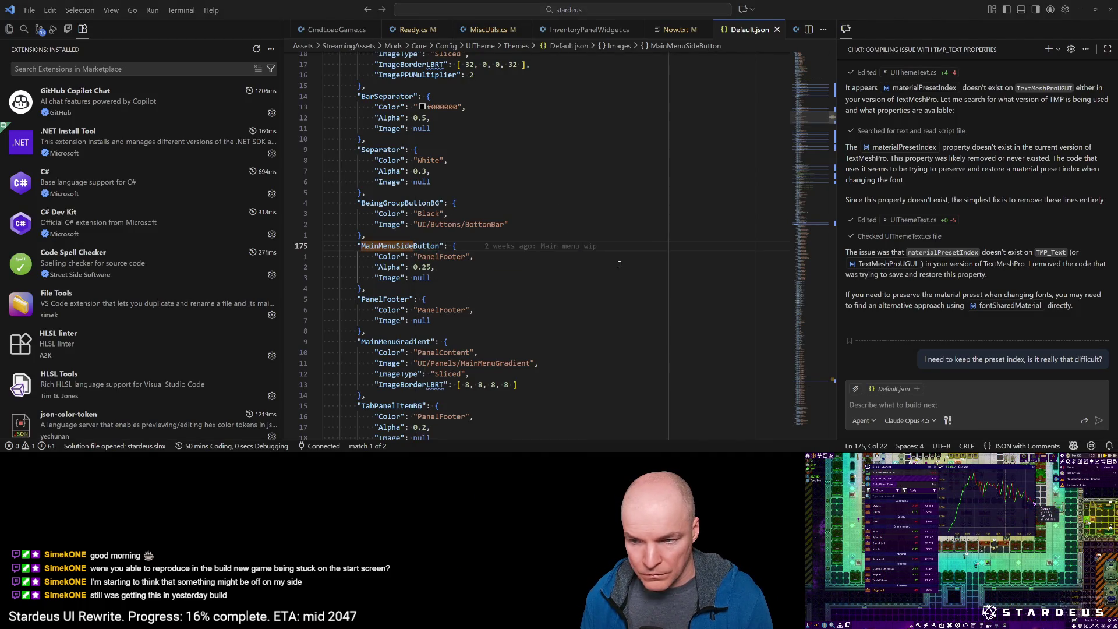
{"action": "key", "text": "alt+Tab"}
{"action": "left_click", "coordinate": [727, 201]}
{"action": "type", "text": "\"MainMenuSideButton\": {"}
{"action": "key", "text": "BackSpace"}
{"action": "key", "text": "BackSpace"}
{"action": "key", "text": "BackSpace"}
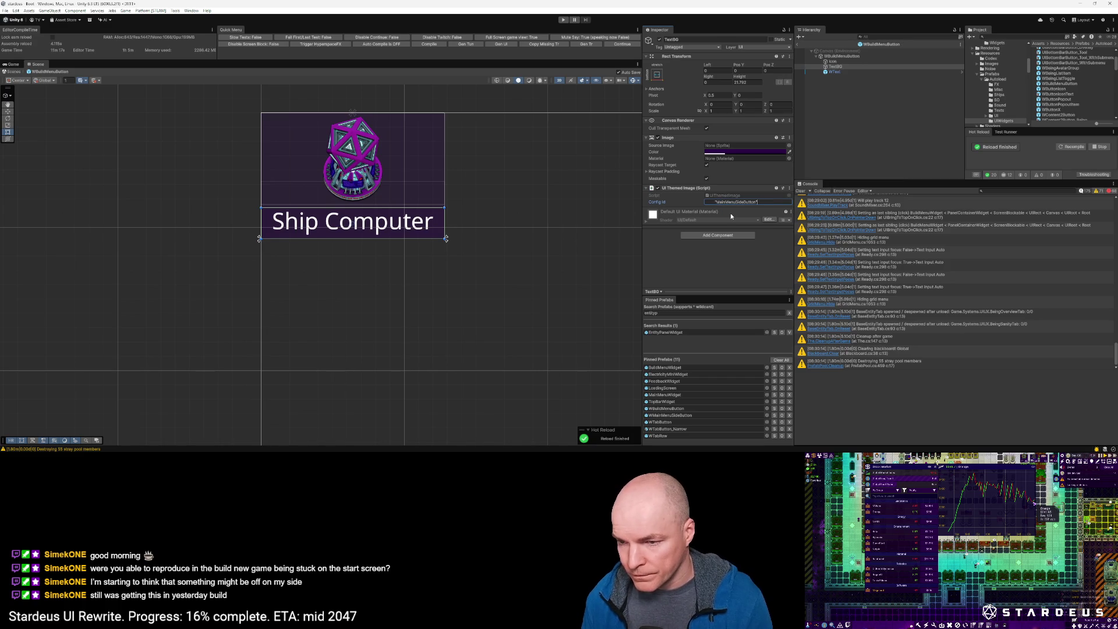
{"action": "key", "text": "BackSpace"}
{"action": "left_click", "coordinate": [716, 201]}
{"action": "key", "text": "BackSpace"}
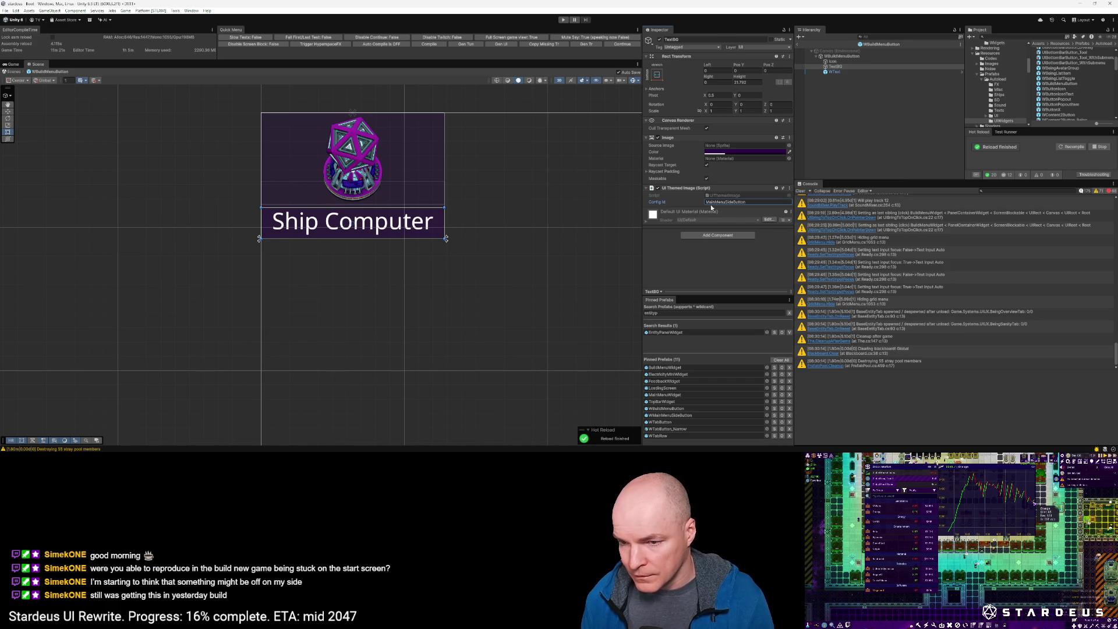
{"action": "left_click", "coordinate": [834, 61]}
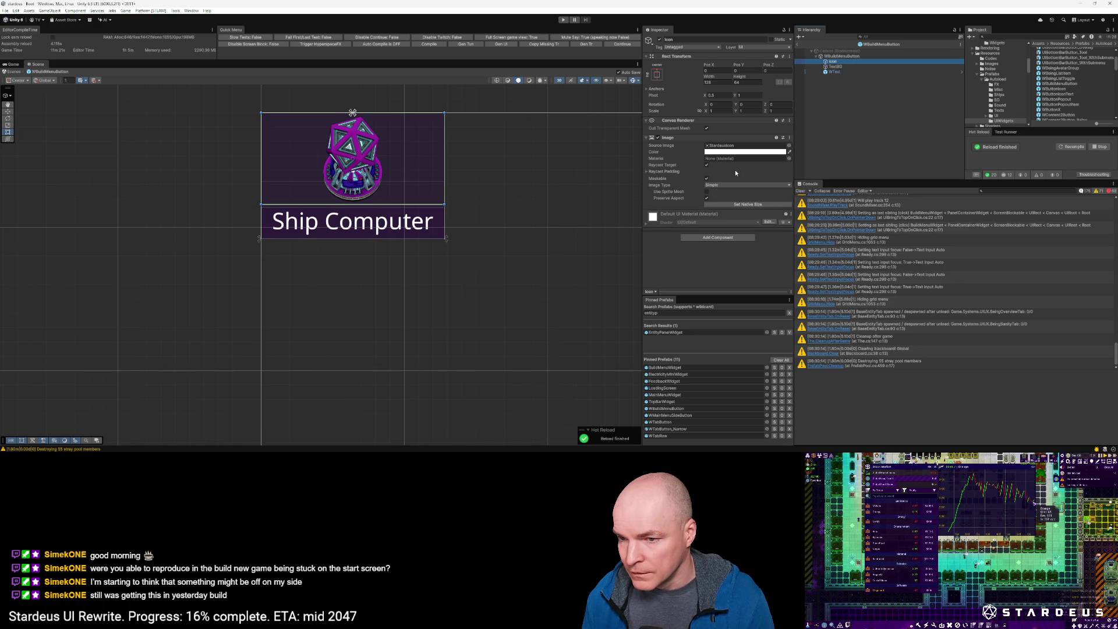
{"action": "left_click", "coordinate": [840, 57]}
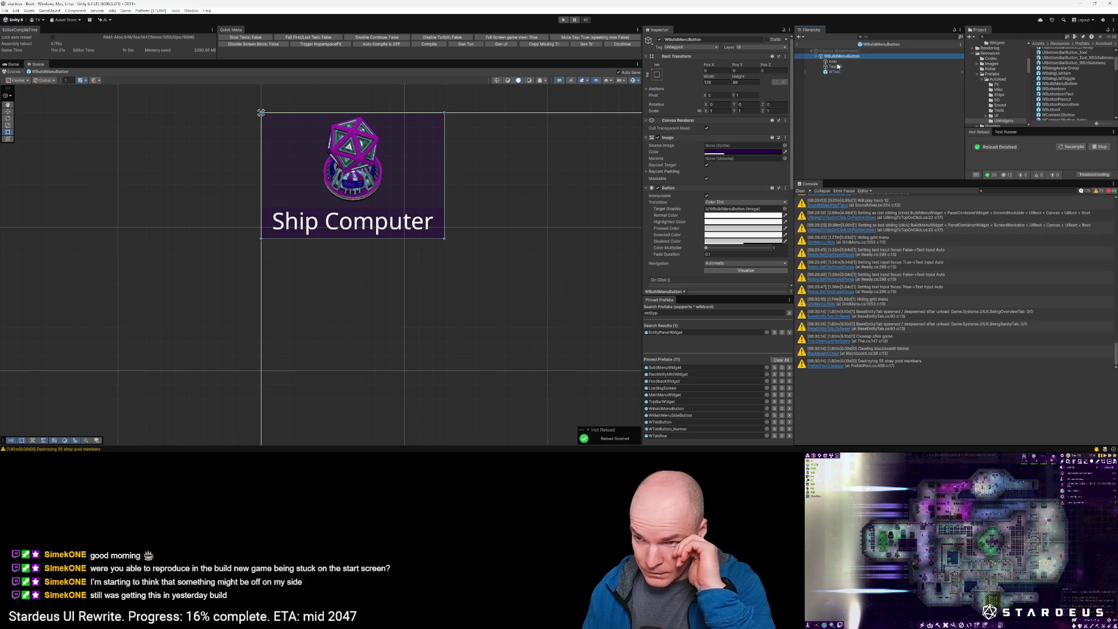
{"action": "left_click", "coordinate": [837, 61]}
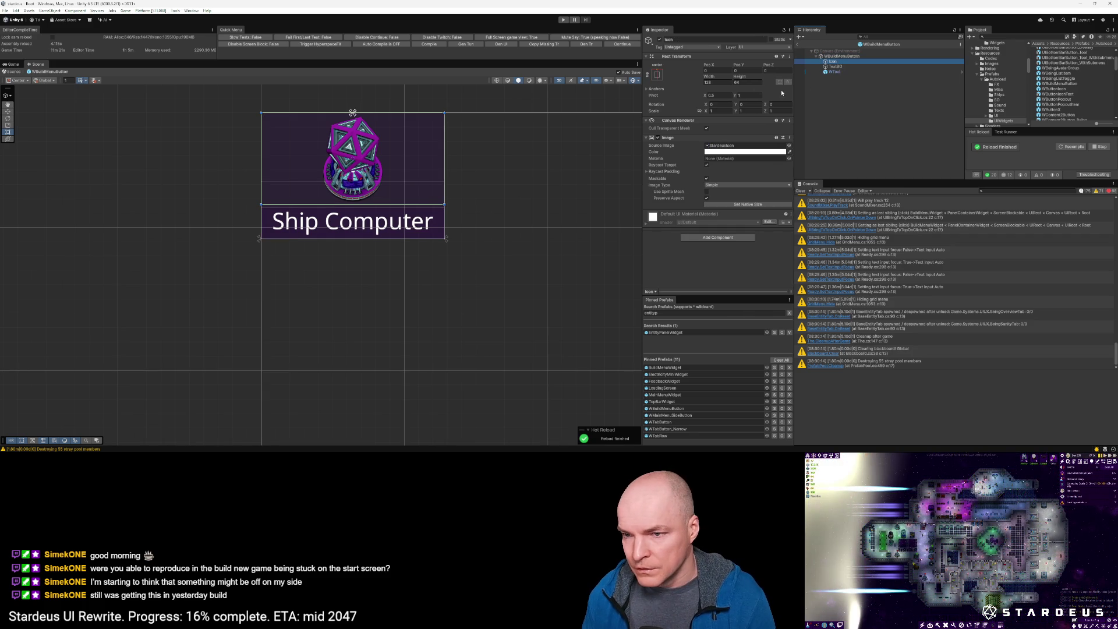
{"action": "left_click", "coordinate": [657, 75]}
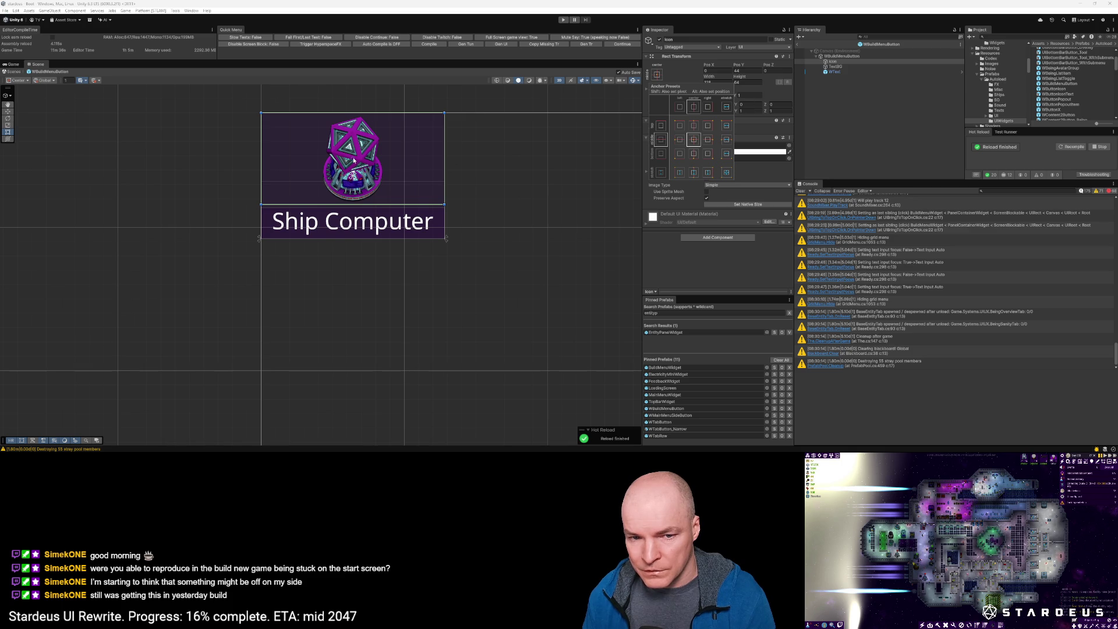
{"action": "left_click", "coordinate": [851, 110]}
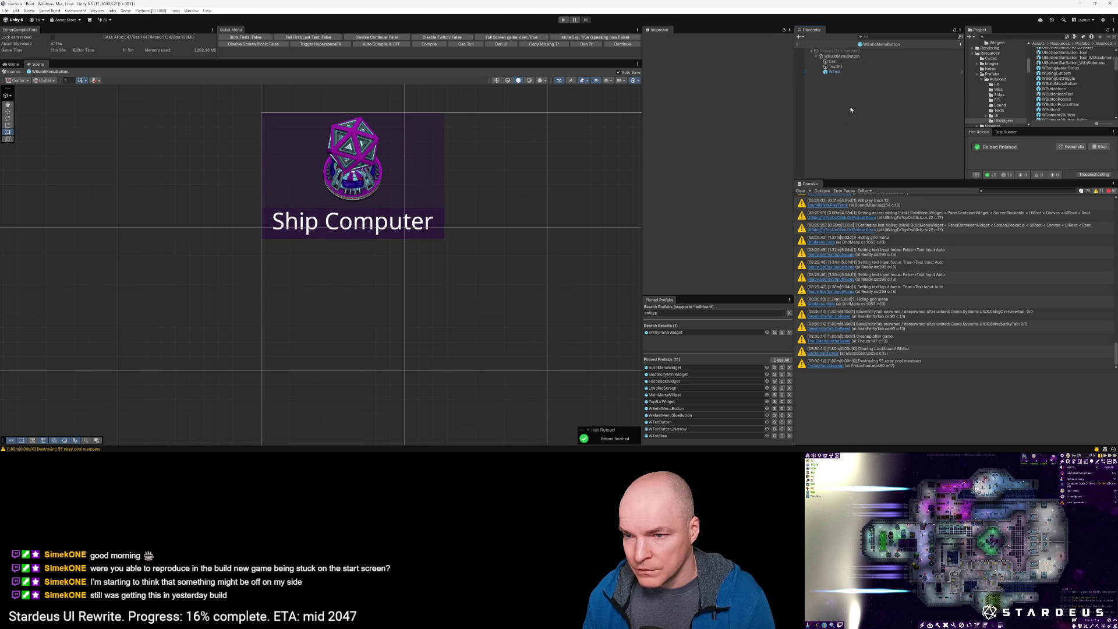
{"action": "left_click", "coordinate": [834, 61]}
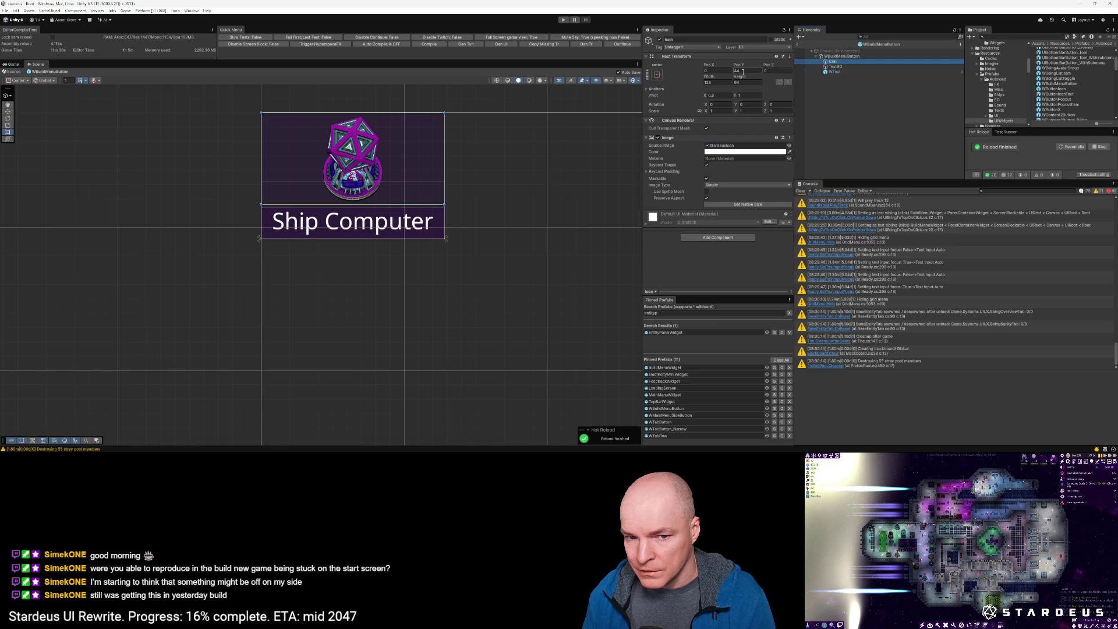
Step: Preview icon sprites: spinner, QuestSide diamond, warning triangle, stop sign, skull, Stardeus logos
{"action": "left_click", "coordinate": [788, 145]}
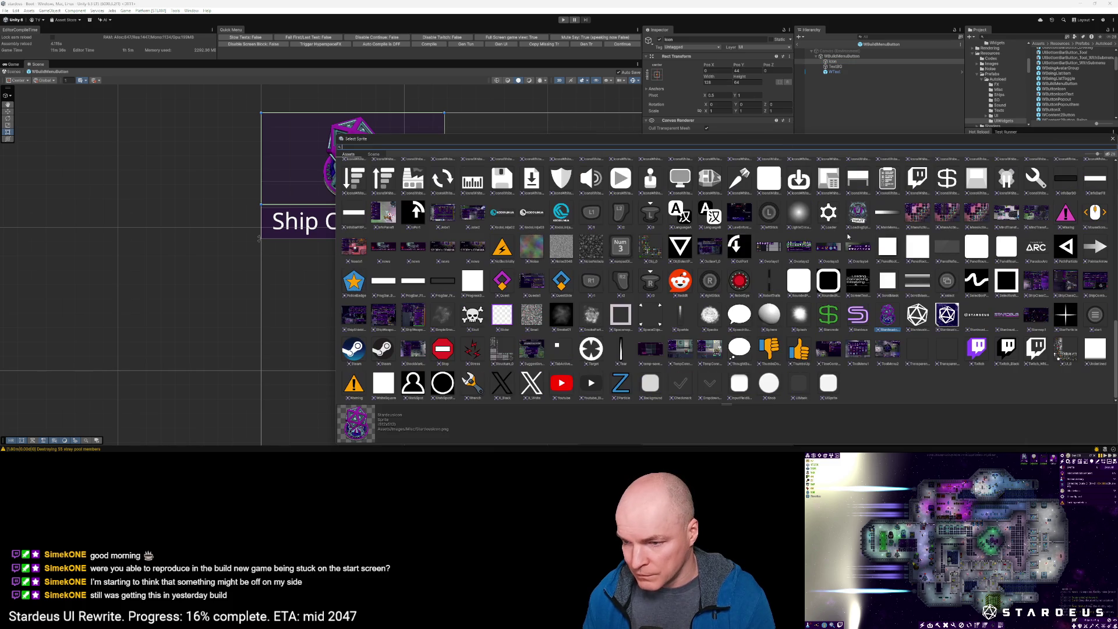
{"action": "left_click", "coordinate": [857, 214]}
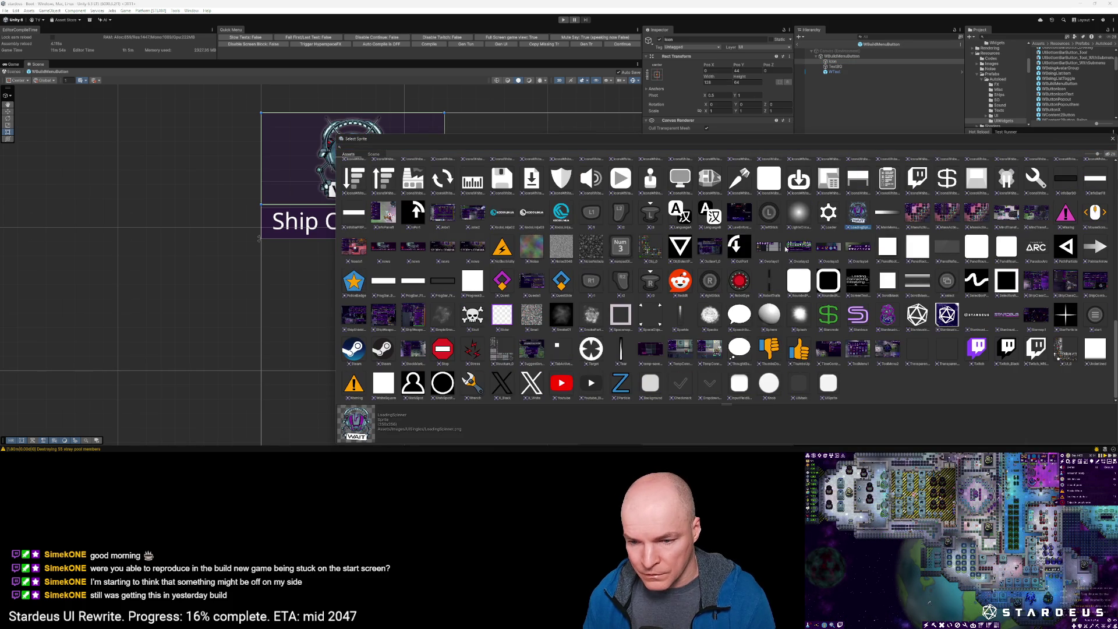
{"action": "left_click", "coordinate": [576, 284]}
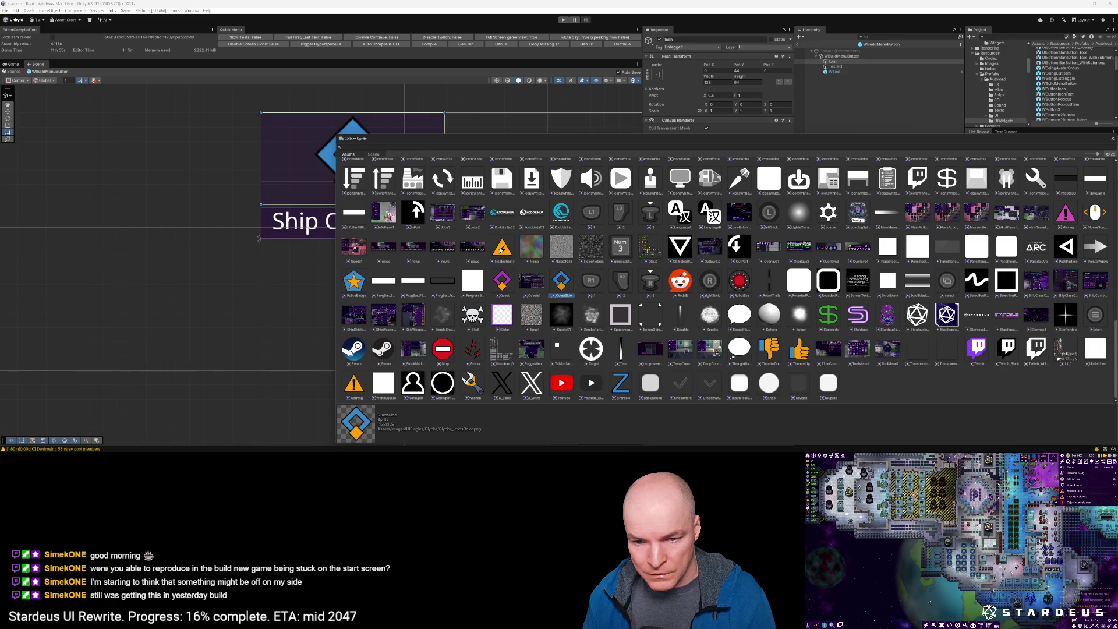
{"action": "left_click", "coordinate": [502, 248]}
{"action": "left_click", "coordinate": [564, 353]}
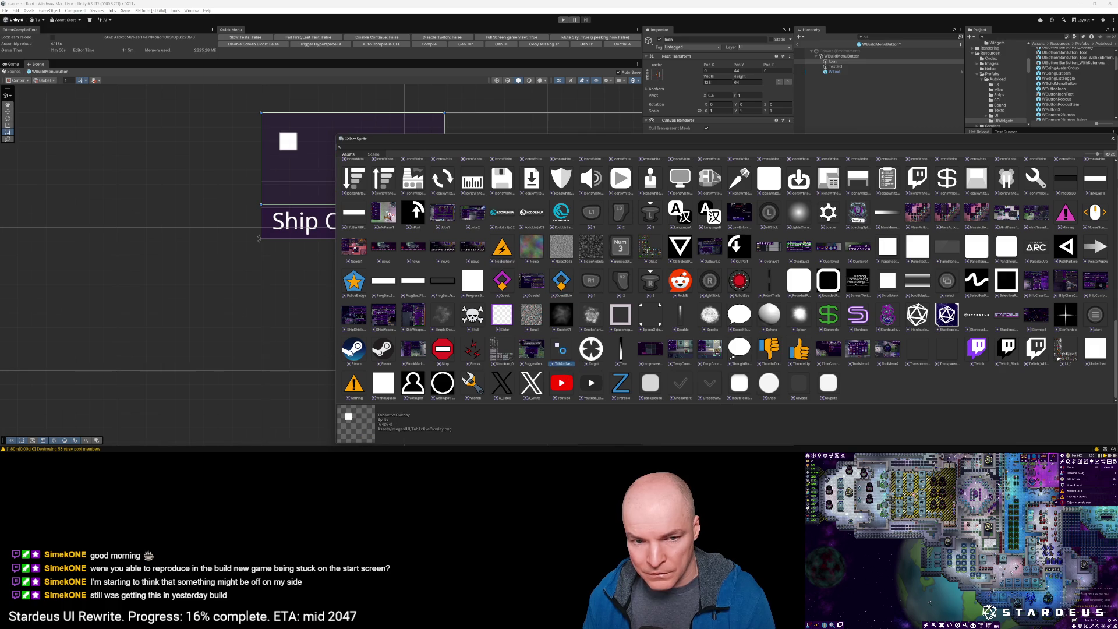
{"action": "left_click", "coordinate": [442, 348]}
{"action": "left_click", "coordinate": [472, 315]}
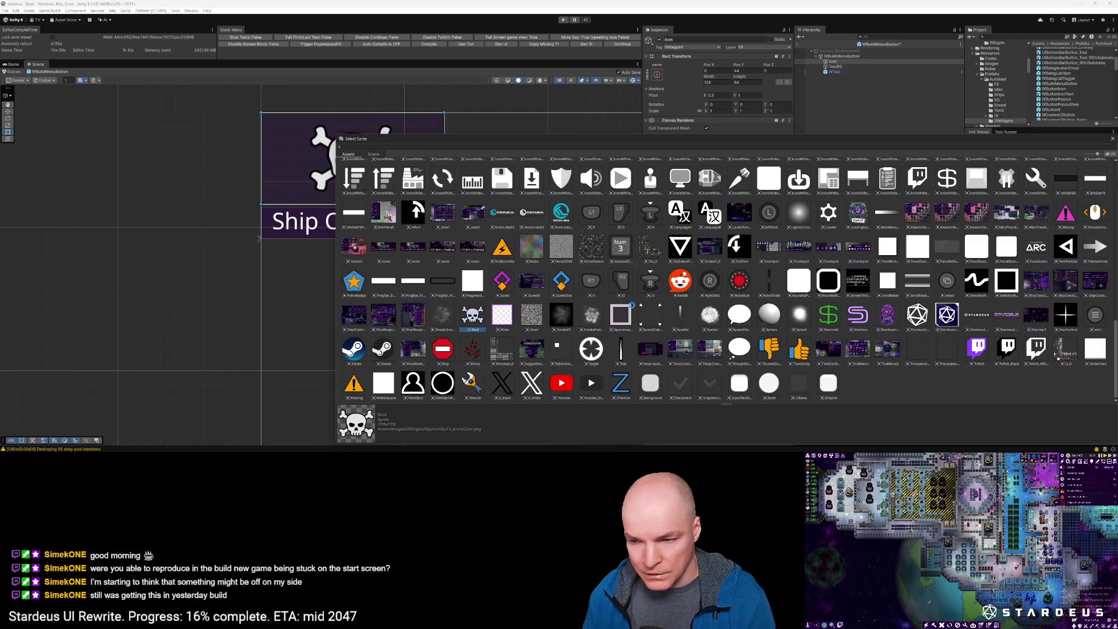
{"action": "left_click", "coordinate": [888, 318]}
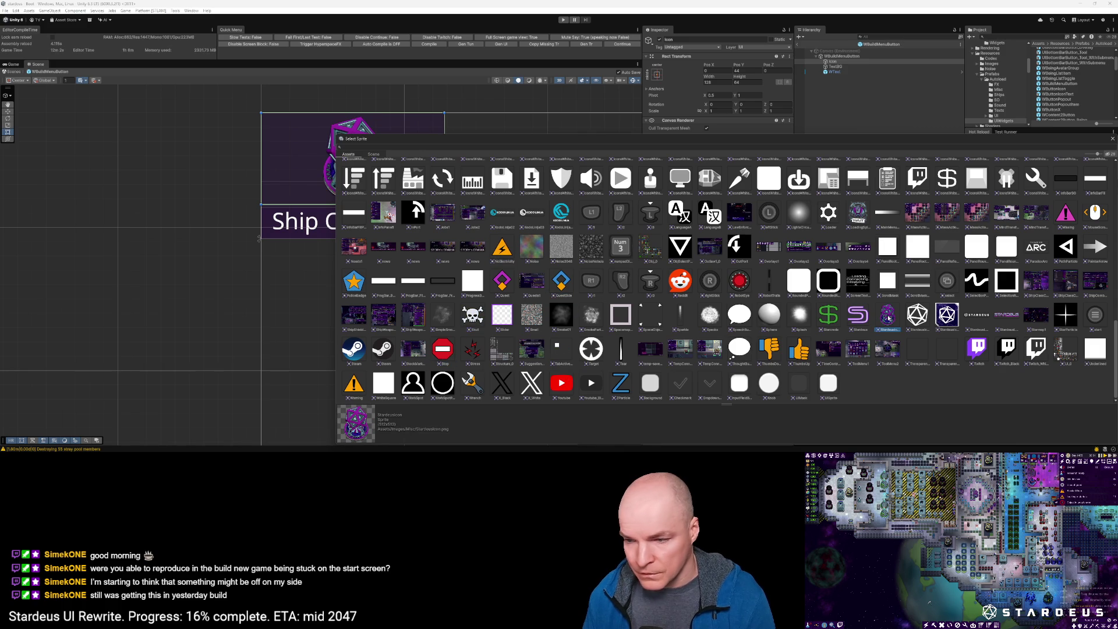
{"action": "left_click", "coordinate": [1004, 316]}
{"action": "left_click", "coordinate": [981, 317]}
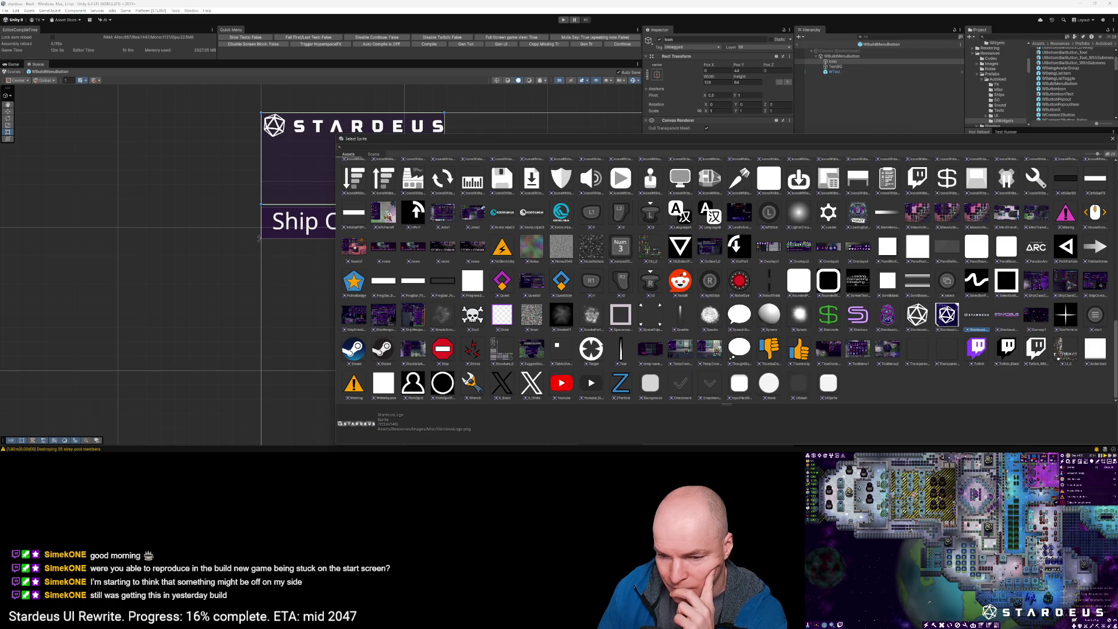
Step: Try the fire, wave and Paradox Arc sprites, then assign the white StardeusLogo
{"action": "scroll", "coordinate": [602, 364], "scroll_direction": "up", "scroll_amount": 1}
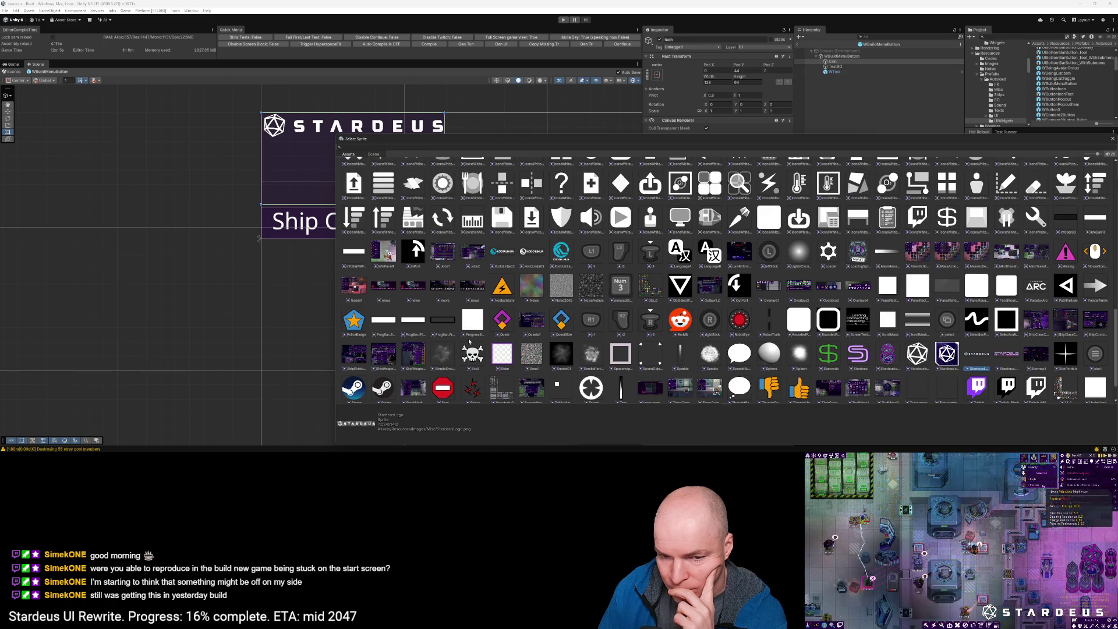
{"action": "scroll", "coordinate": [483, 340], "scroll_direction": "up", "scroll_amount": 2}
{"action": "scroll", "coordinate": [483, 340], "scroll_direction": "up", "scroll_amount": 2}
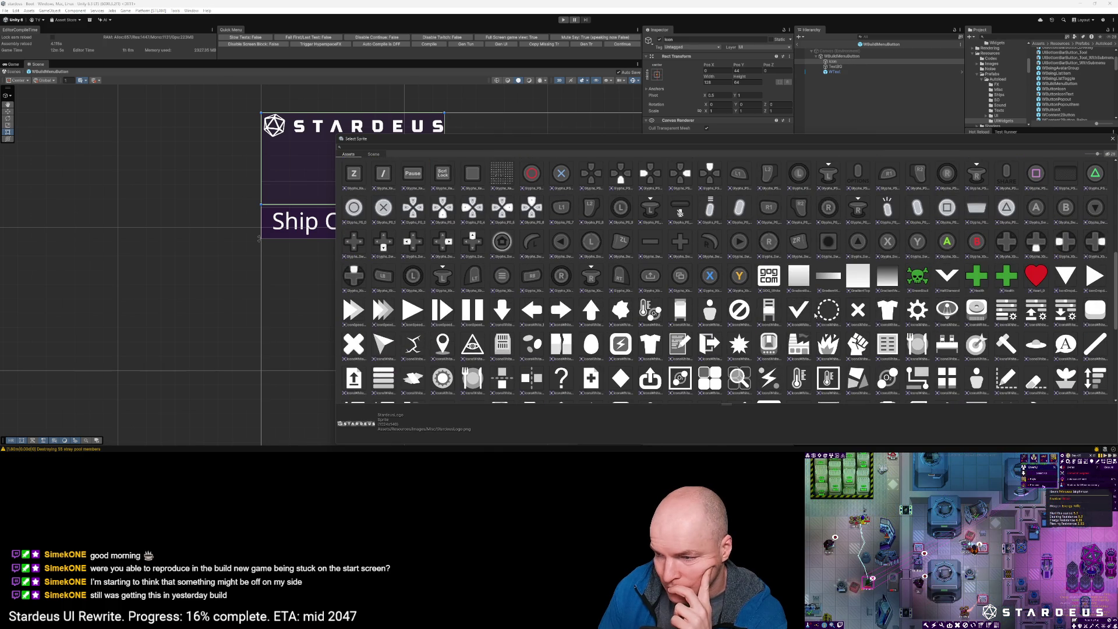
{"action": "scroll", "coordinate": [957, 301], "scroll_direction": "up", "scroll_amount": 5}
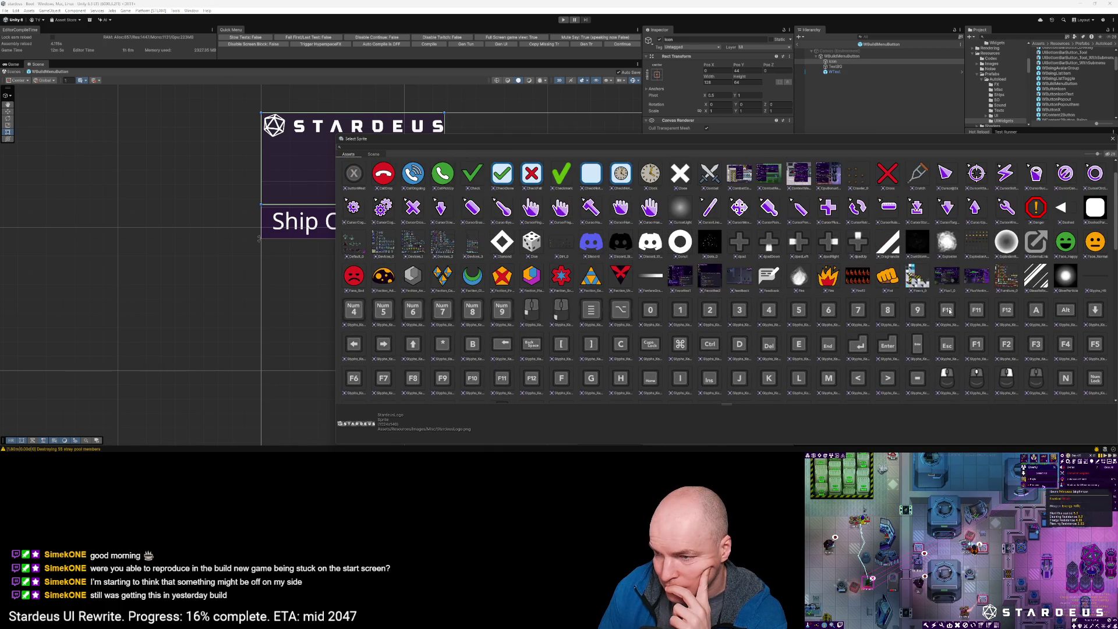
{"action": "scroll", "coordinate": [950, 311], "scroll_direction": "up", "scroll_amount": 1}
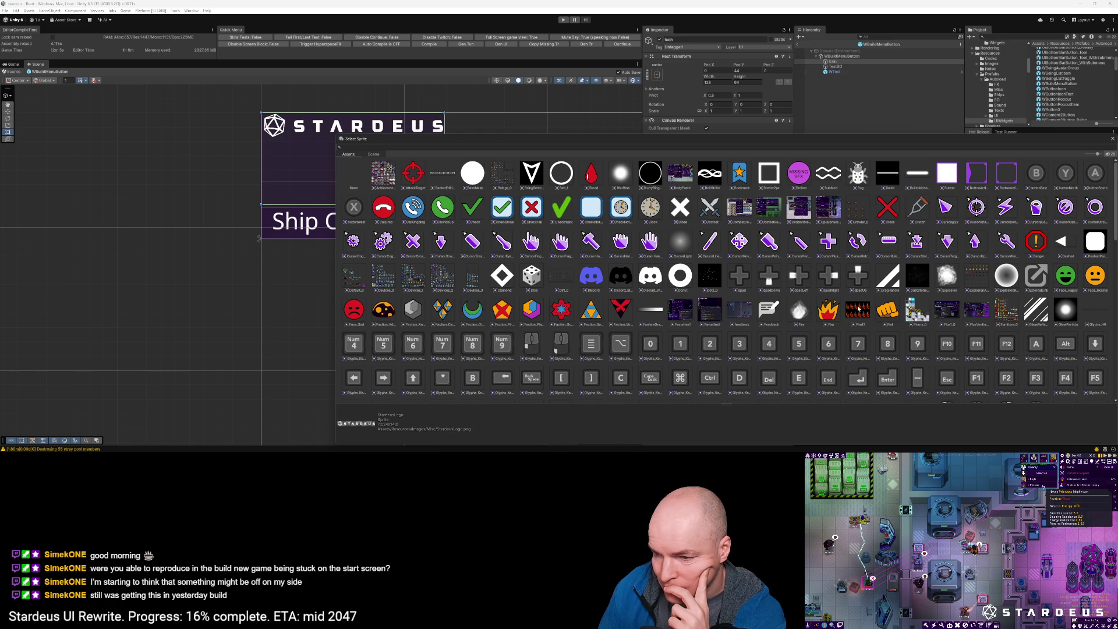
{"action": "left_click", "coordinate": [858, 309]}
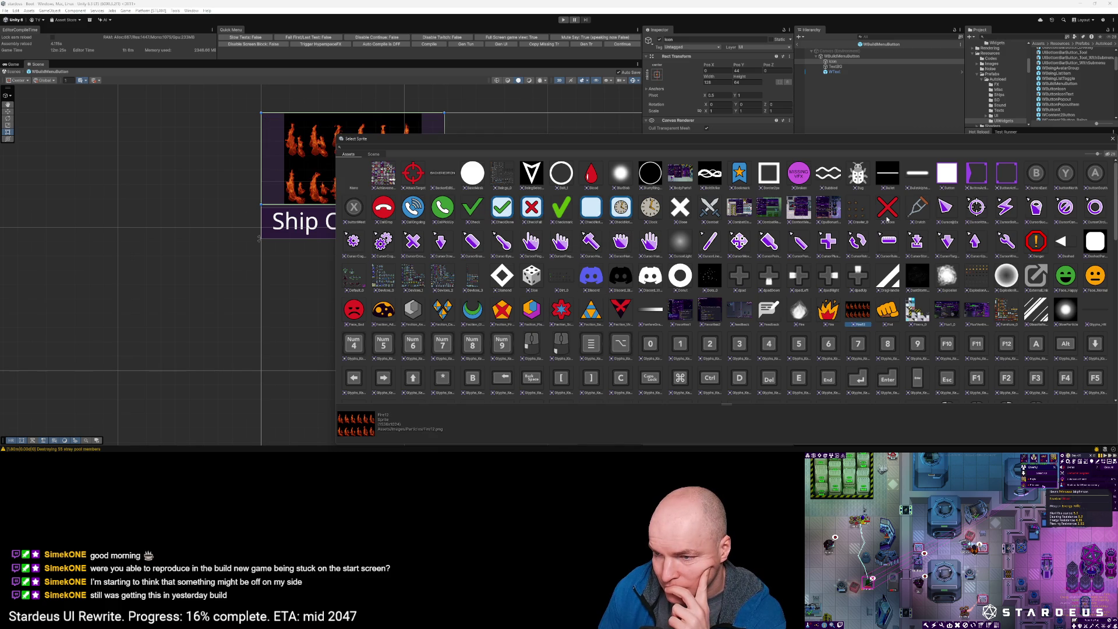
{"action": "left_click", "coordinate": [828, 172]}
{"action": "scroll", "coordinate": [774, 331], "scroll_direction": "down", "scroll_amount": 3}
{"action": "scroll", "coordinate": [774, 331], "scroll_direction": "down", "scroll_amount": 10}
{"action": "left_click", "coordinate": [1036, 322]}
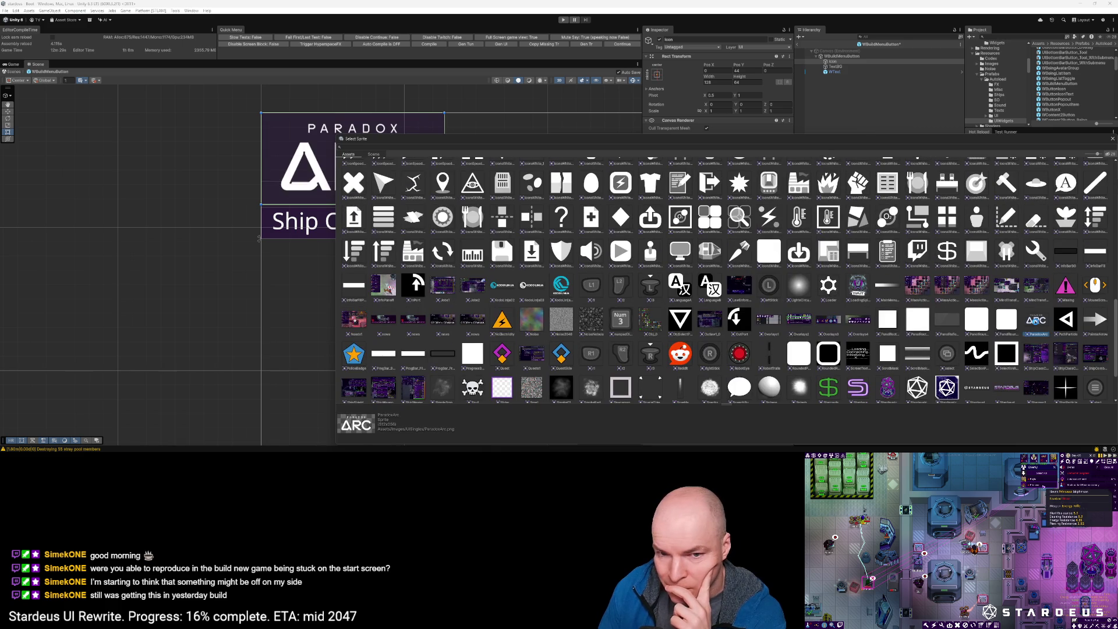
{"action": "scroll", "coordinate": [980, 328], "scroll_direction": "down", "scroll_amount": 2}
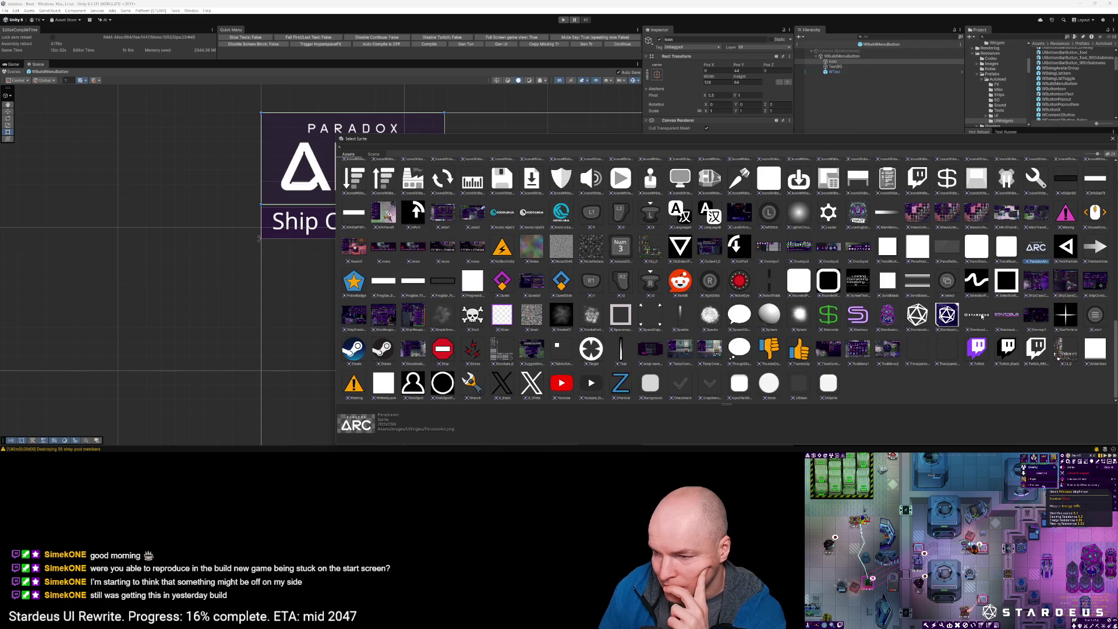
{"action": "left_click", "coordinate": [982, 317]}
{"action": "double_click", "coordinate": [982, 316]}
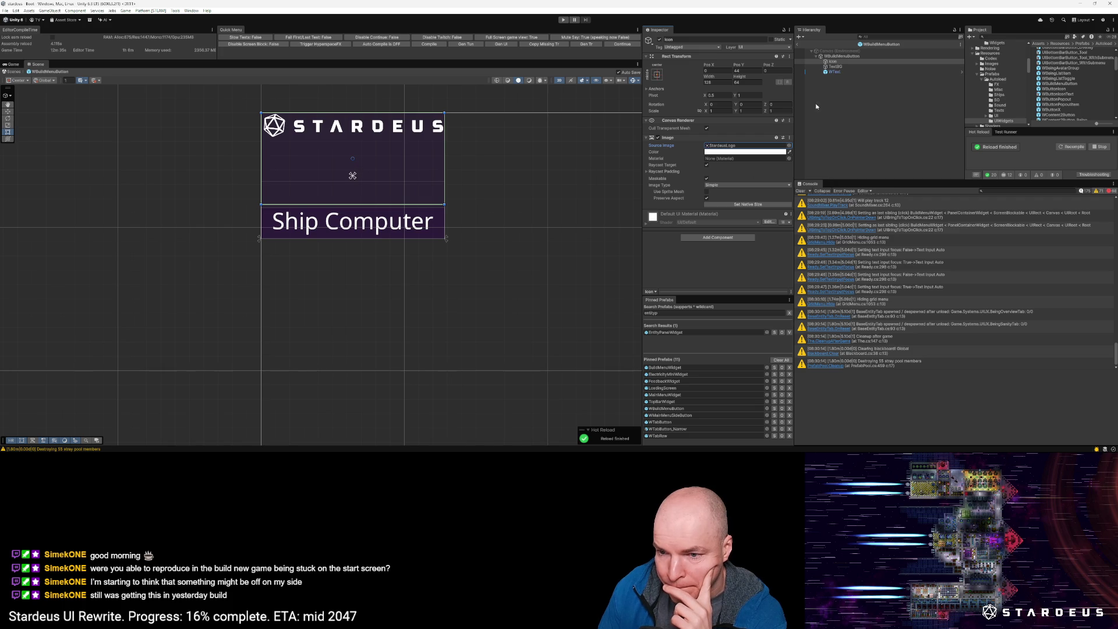
Step: Keep Preserve Aspect on and center the icon vertically with Pivot Y 0.5
{"action": "left_click", "coordinate": [707, 199]}
{"action": "left_click", "coordinate": [707, 200]}
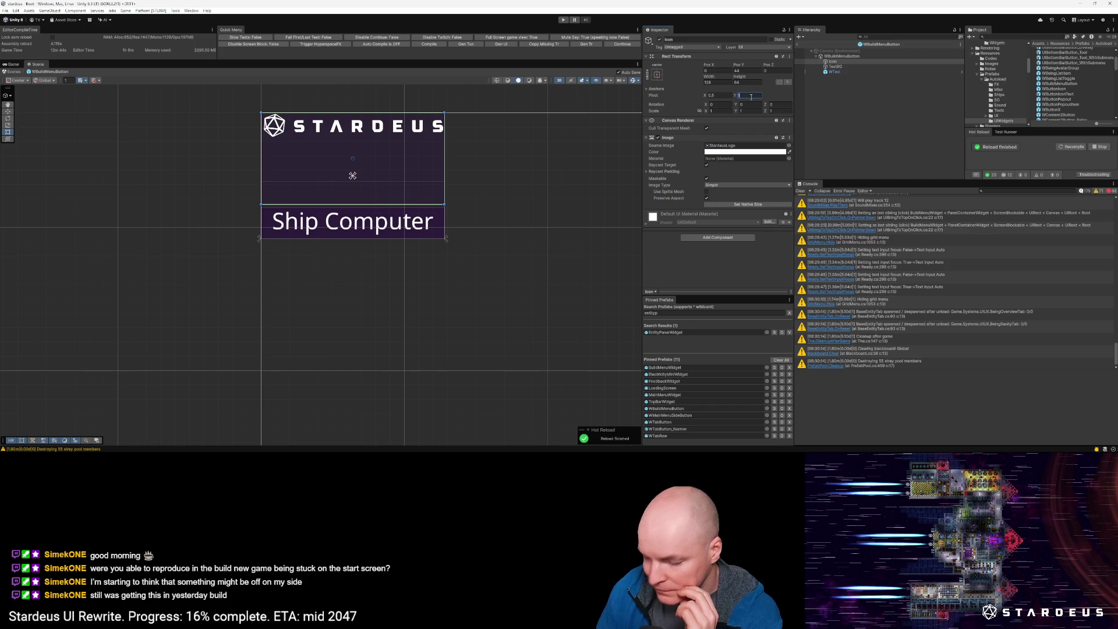
{"action": "type", "text": "0.5"}
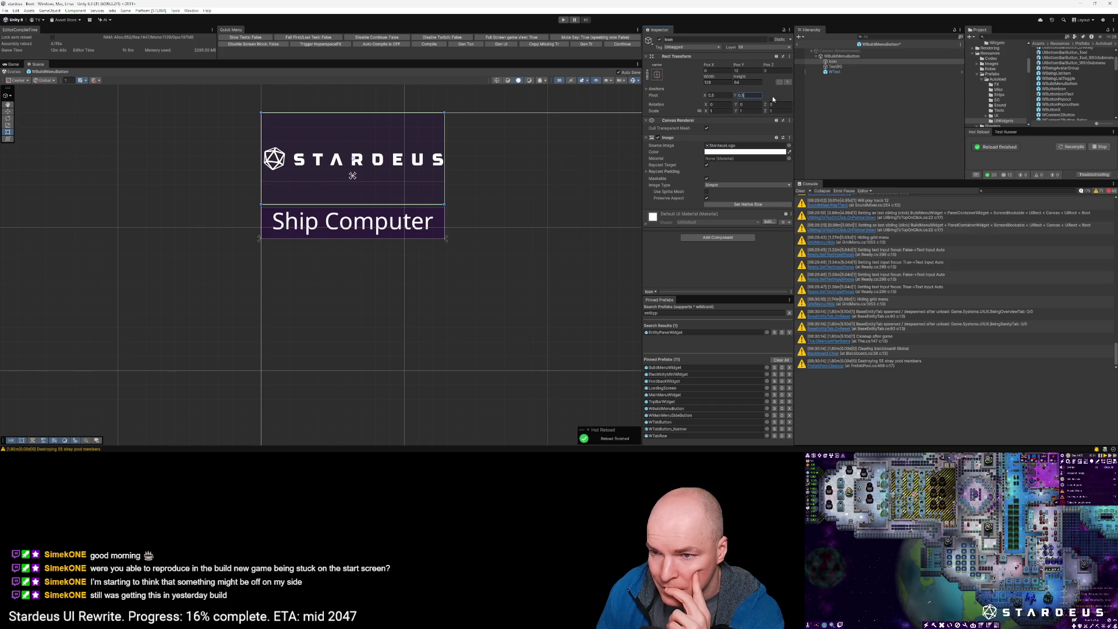
Step: Set the icon's Source Image to the purple StardeusIcon sprite
{"action": "left_click", "coordinate": [789, 145]}
{"action": "double_click", "coordinate": [883, 320]}
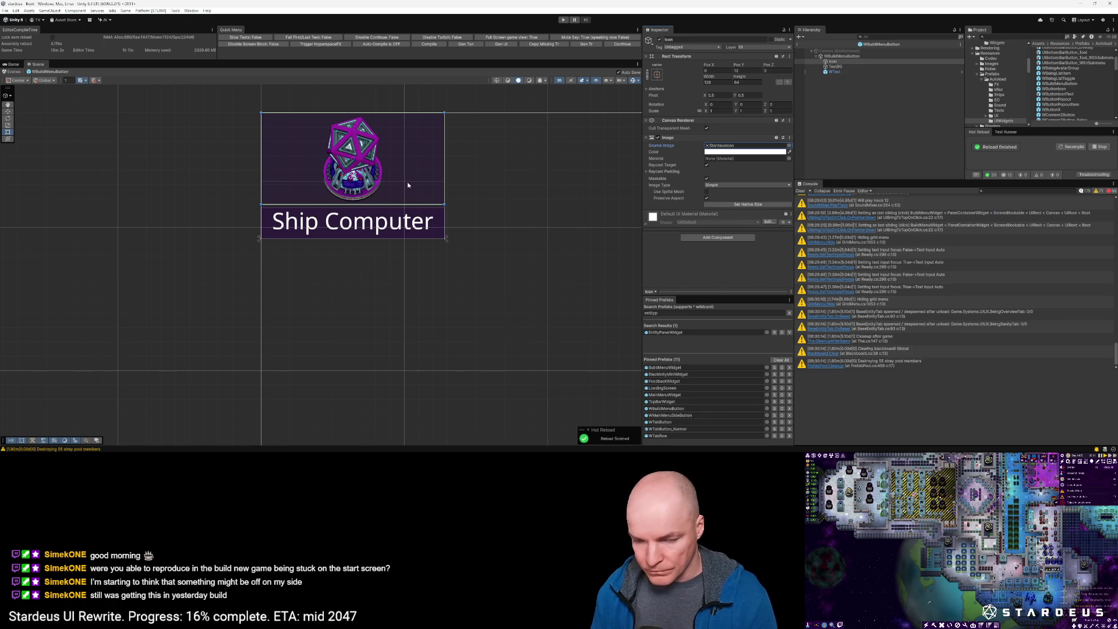
{"action": "key", "text": "alt+Tab"}
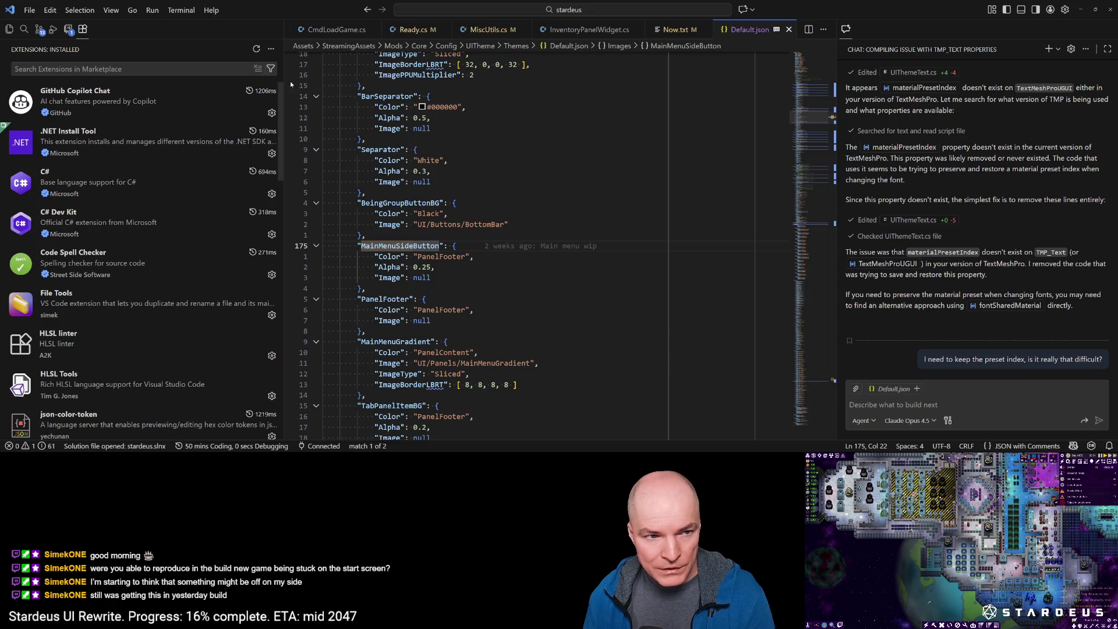
Step: Clear all Twitch Coder chat highlights and bring up the 13 pending source-control changes
{"action": "left_click", "coordinate": [69, 29]}
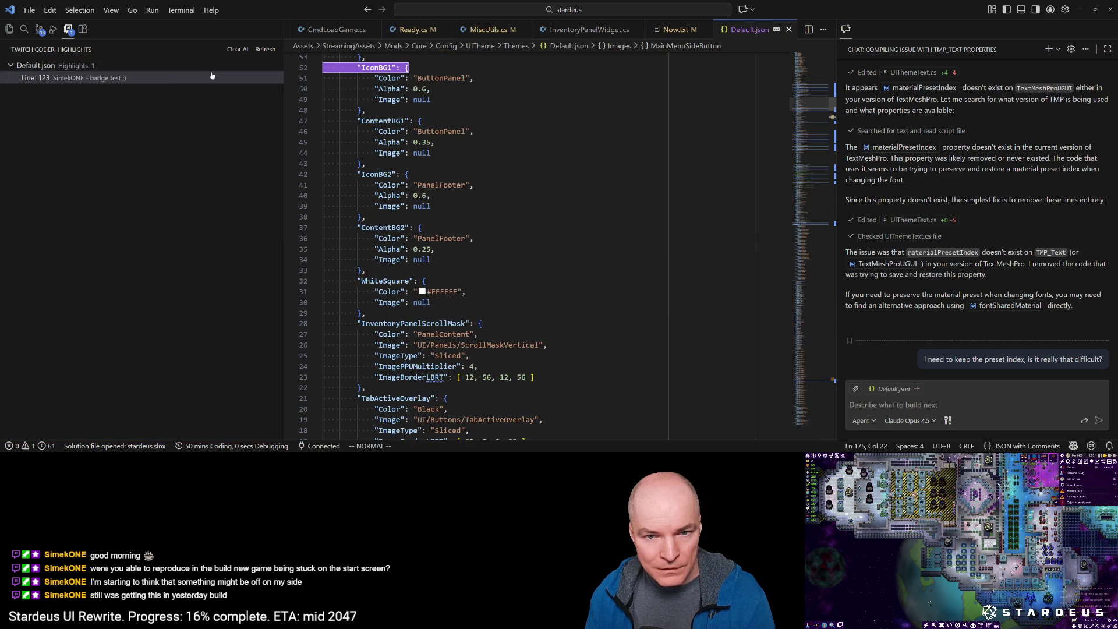
{"action": "left_click", "coordinate": [234, 52]}
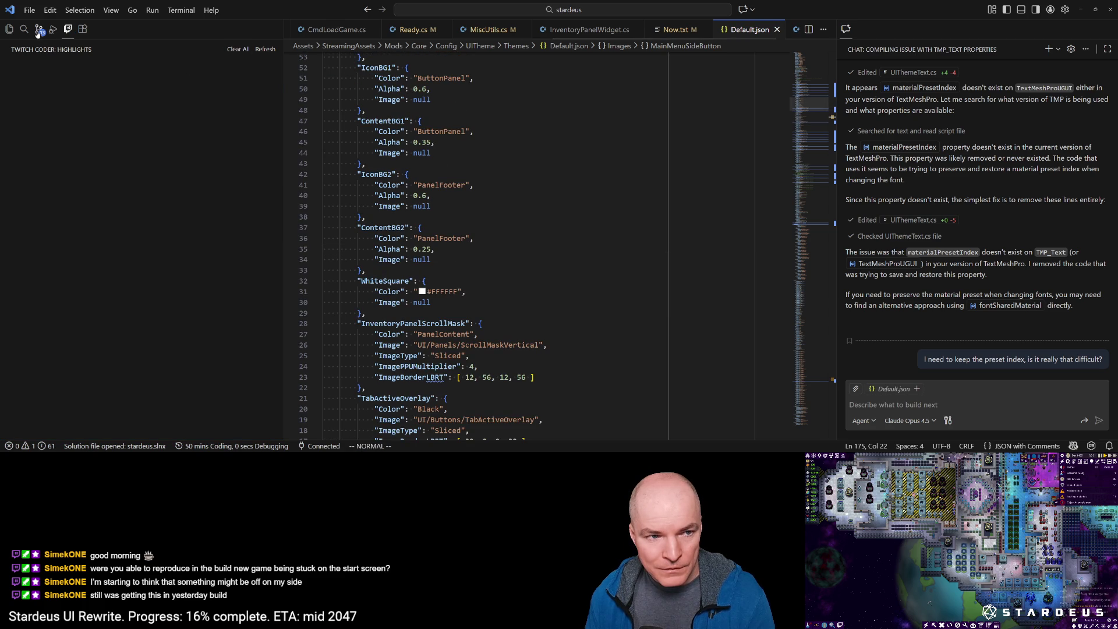
{"action": "left_click", "coordinate": [40, 30]}
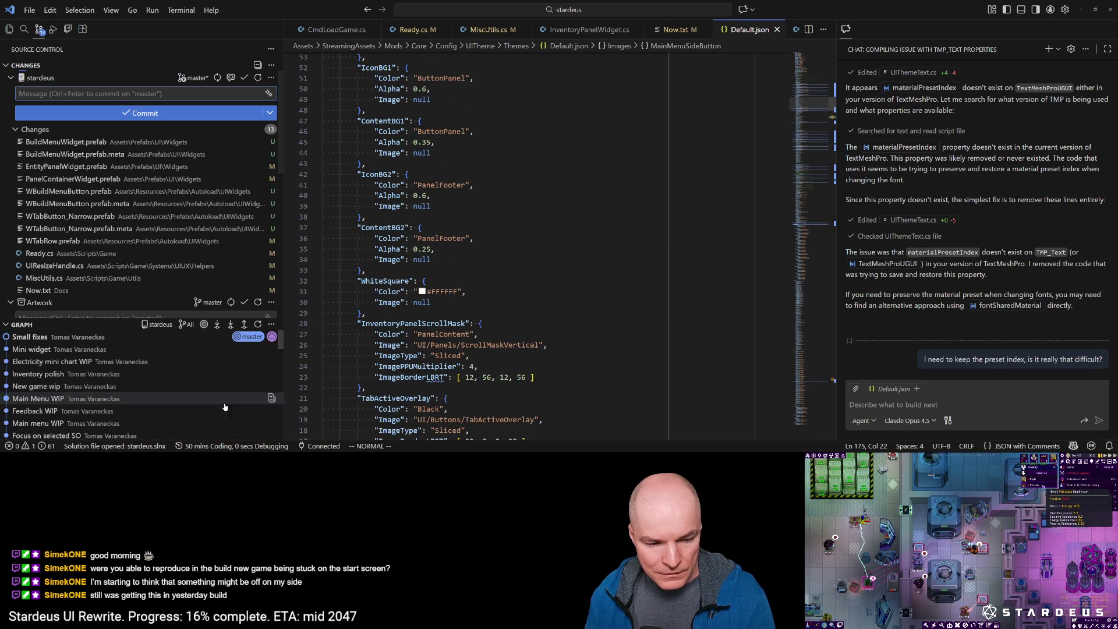
Step: View the Greenshot capture of the build menu, then return to Unity and exit the button prefab
{"action": "key", "text": "shift+Print"}
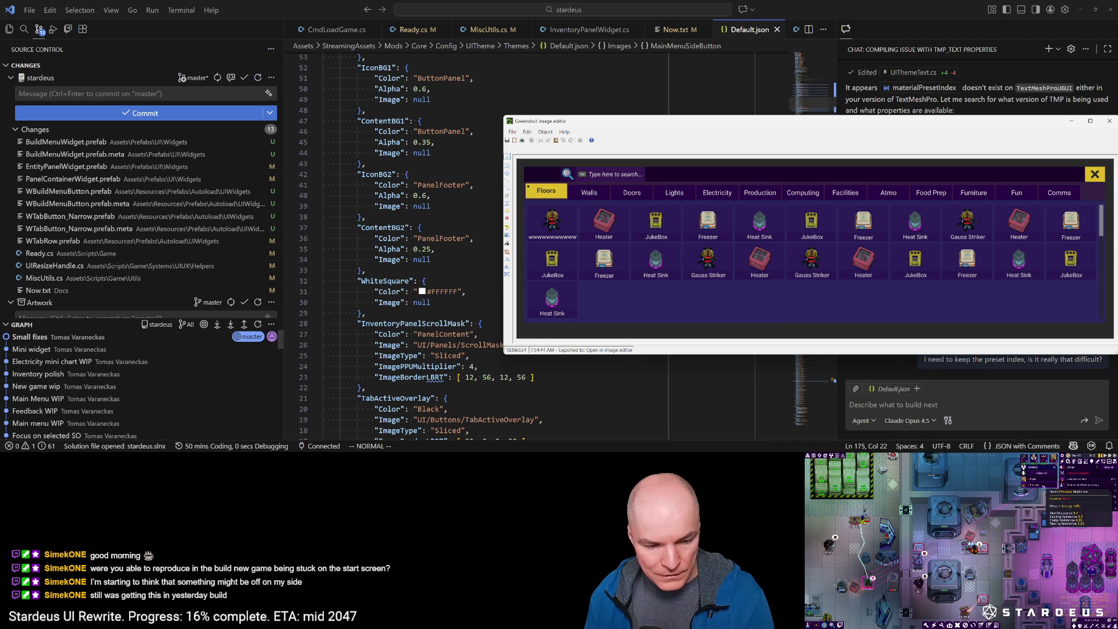
{"action": "key", "text": "alt+Tab"}
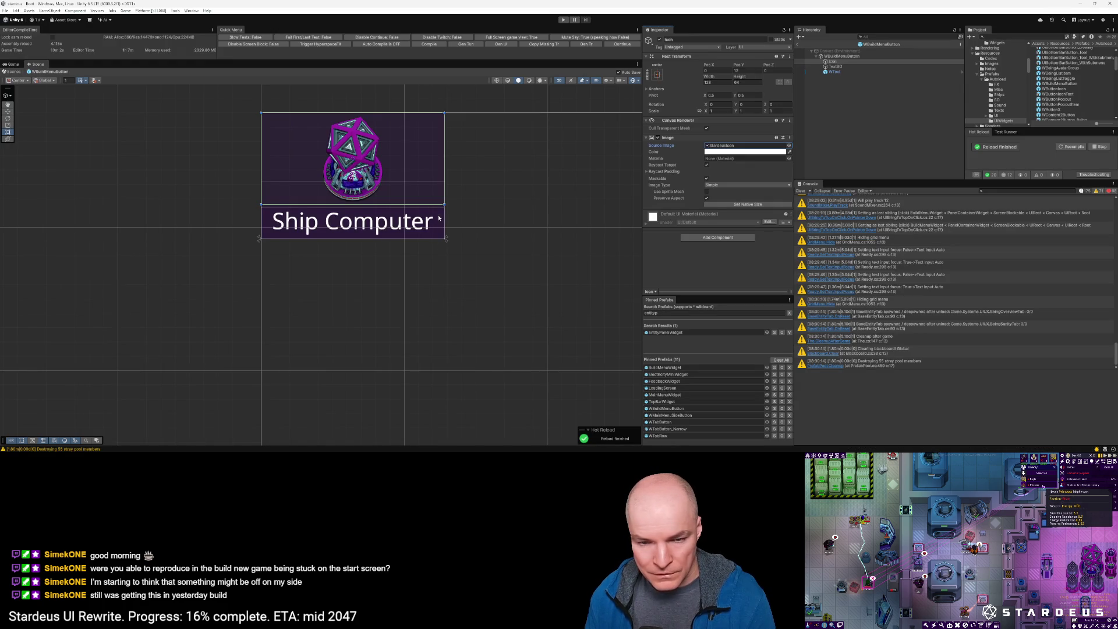
{"action": "left_click", "coordinate": [797, 46]}
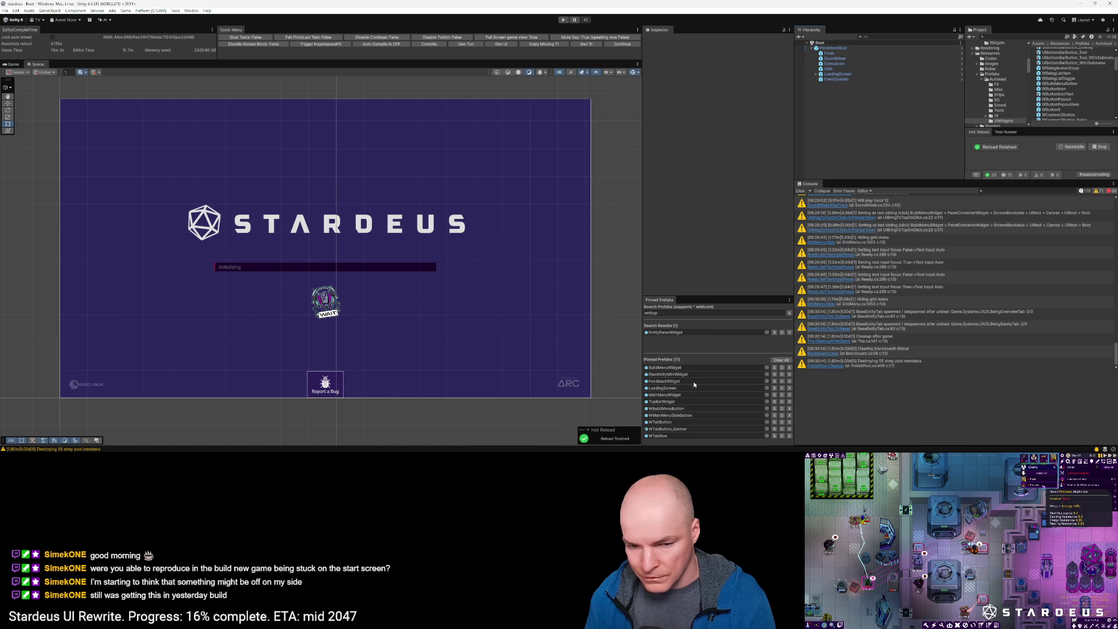
Step: Open the BuildMenuWidget prefab and inspect the Floors tab button and its inner container
{"action": "double_click", "coordinate": [664, 368]}
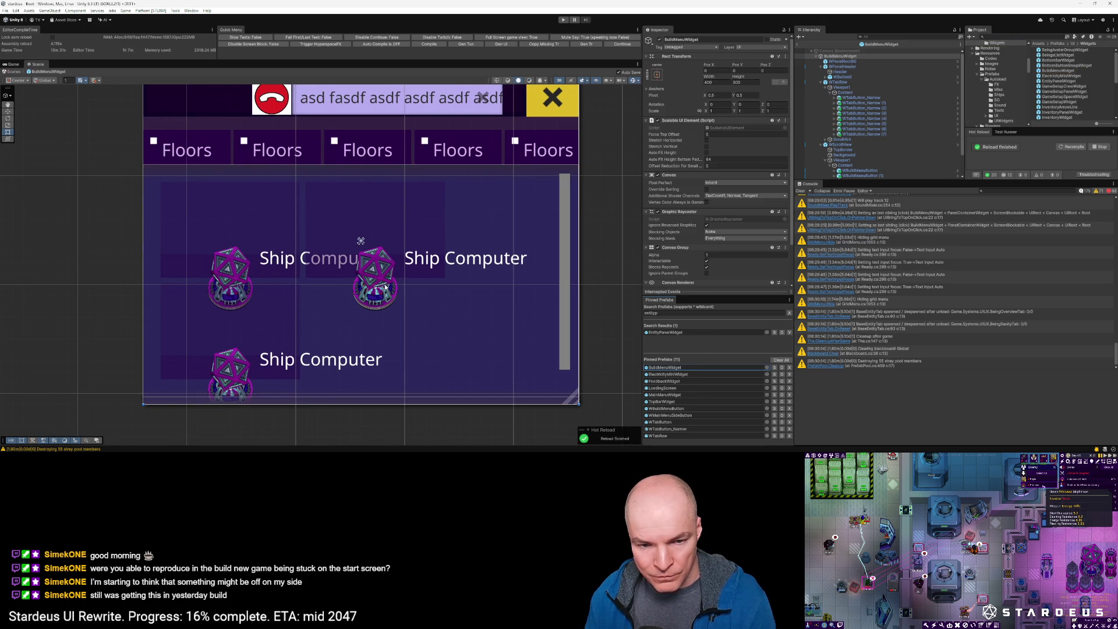
{"action": "left_click", "coordinate": [865, 98]}
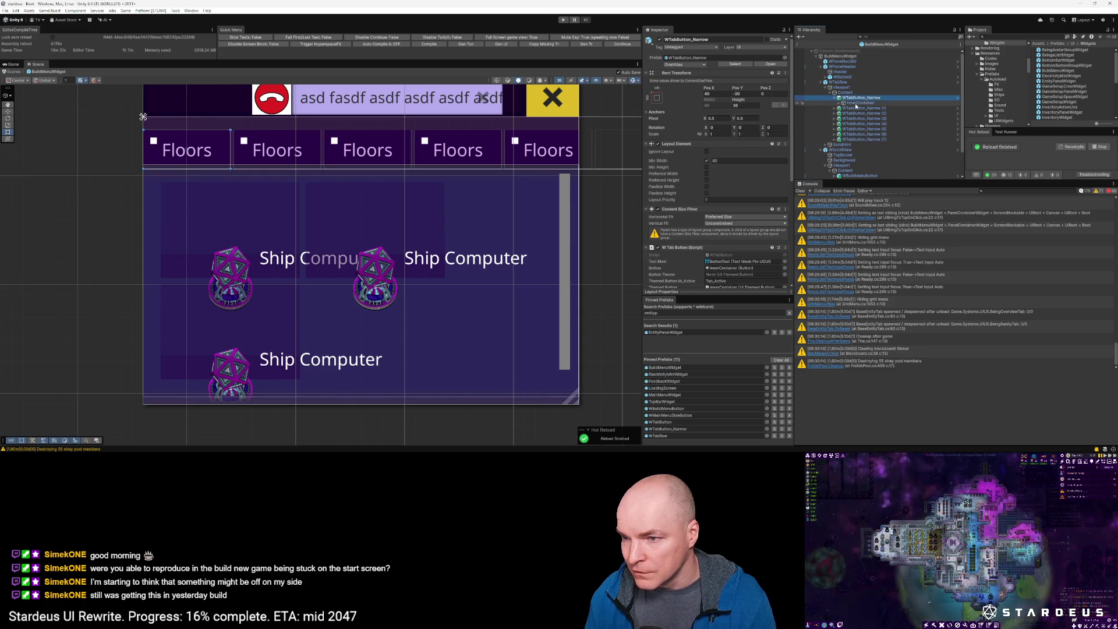
{"action": "key", "text": "Right"}
{"action": "left_click", "coordinate": [858, 103]}
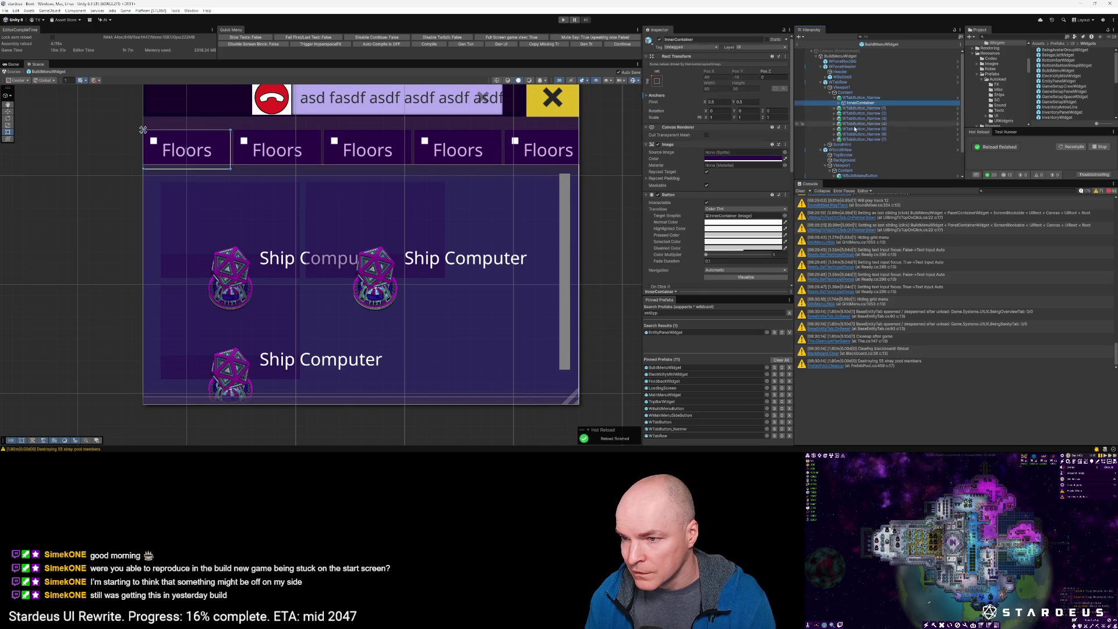
Step: Inspect the WBuildMenuButton Ship Computer button and its Icon image, then bring up its context menu
{"action": "scroll", "coordinate": [856, 116], "scroll_direction": "down", "scroll_amount": 2}
{"action": "left_click", "coordinate": [837, 145]}
{"action": "left_click", "coordinate": [836, 145]}
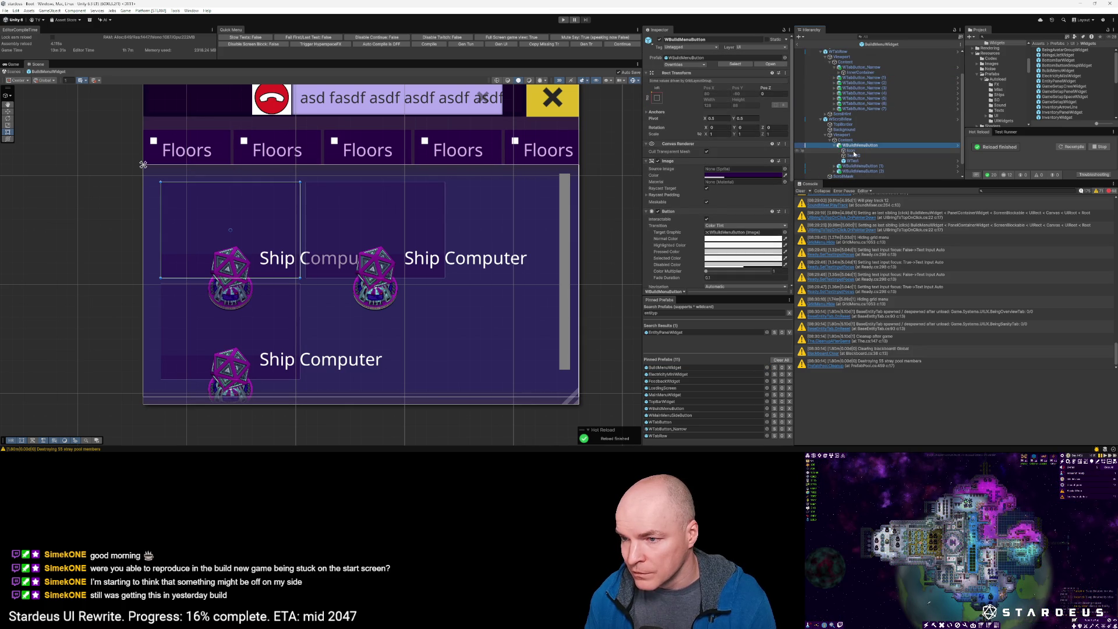
{"action": "left_click", "coordinate": [851, 151]}
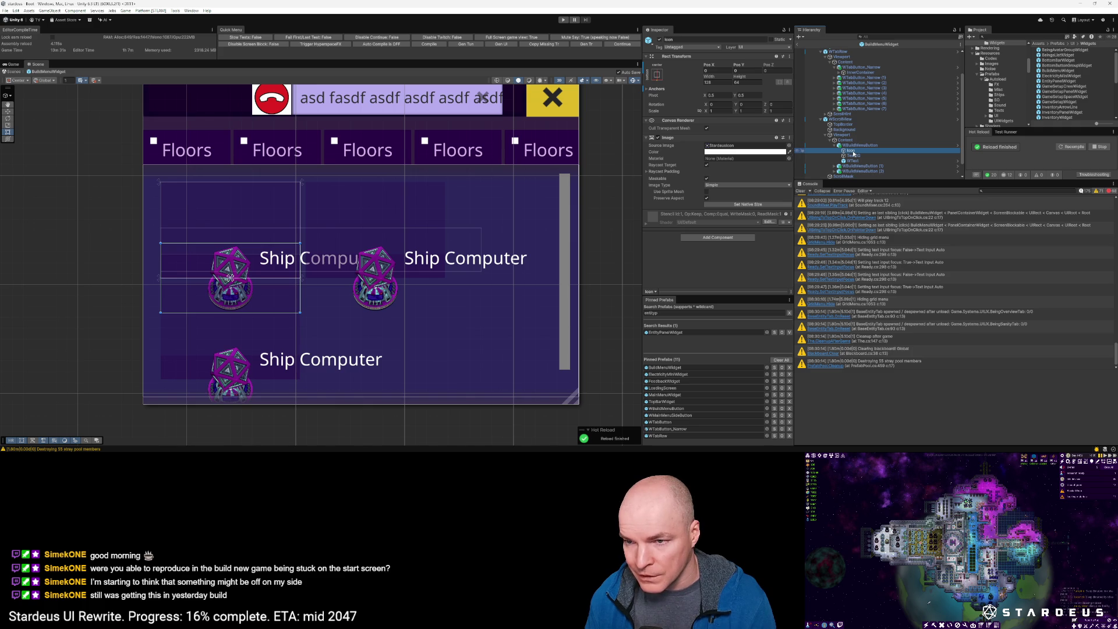
{"action": "left_click", "coordinate": [857, 146]}
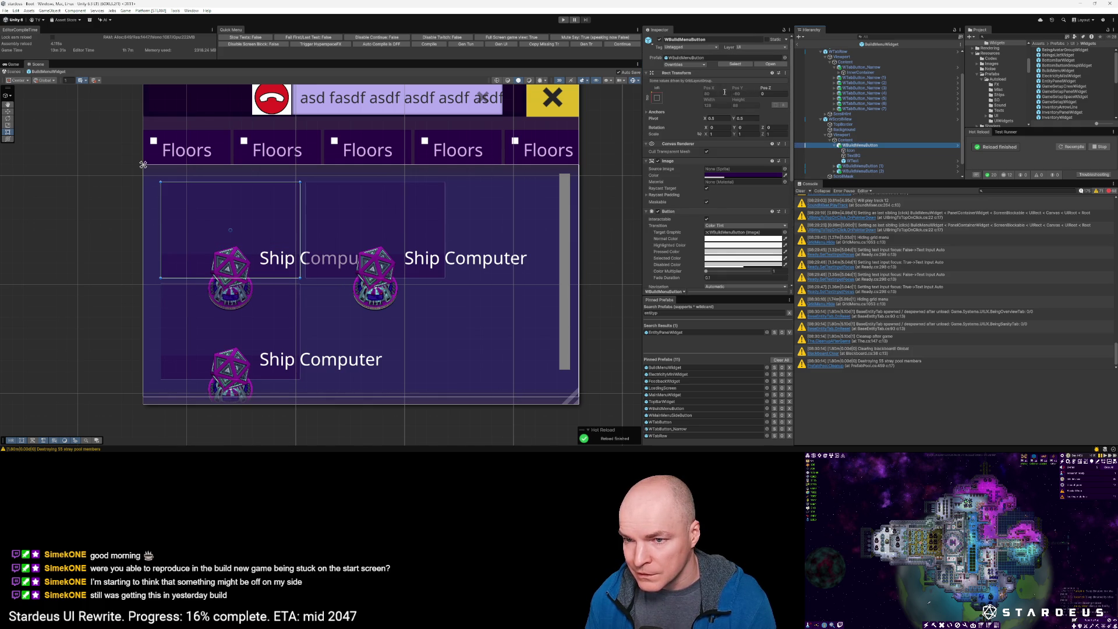
{"action": "right_click", "coordinate": [854, 147]}
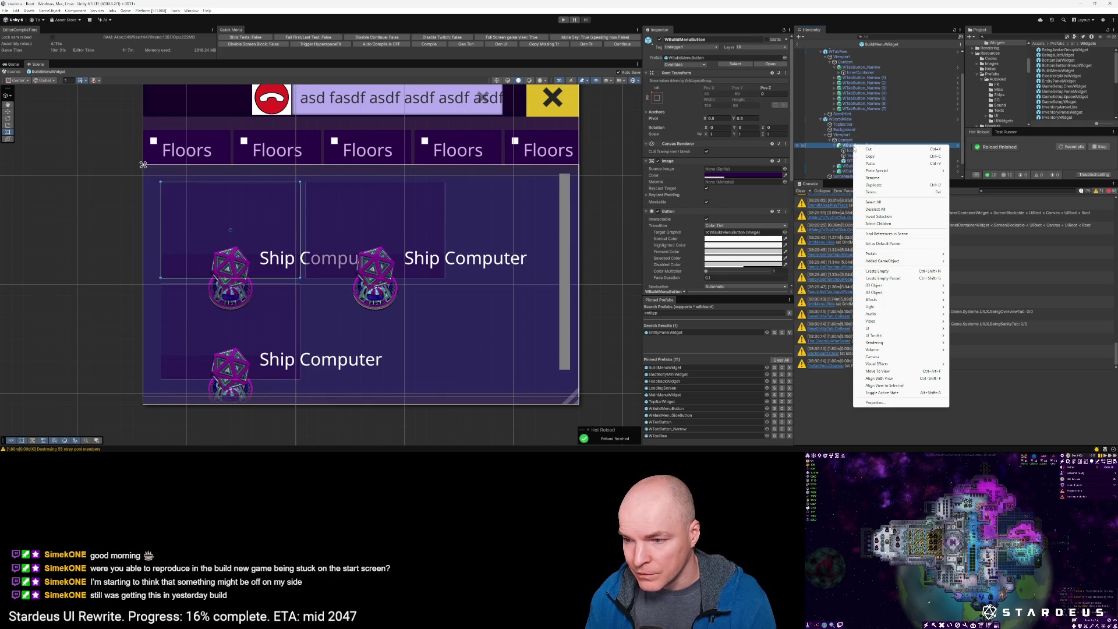
{"action": "left_click", "coordinate": [789, 122]}
{"action": "scroll", "coordinate": [757, 151], "scroll_direction": "down", "scroll_amount": 5}
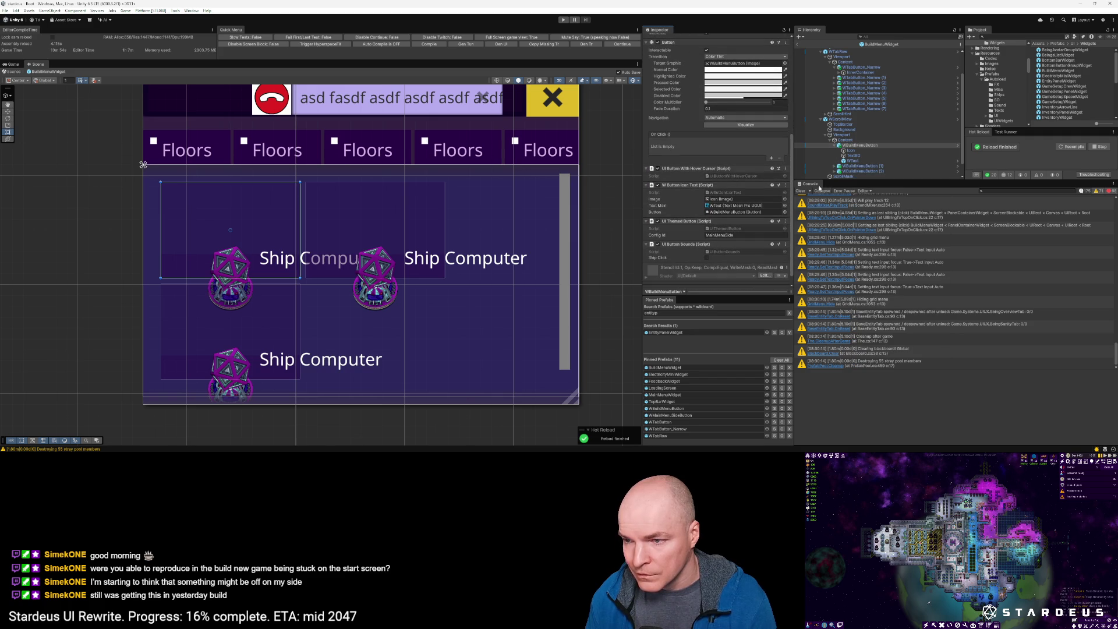
{"action": "scroll", "coordinate": [691, 173], "scroll_direction": "down", "scroll_amount": 1}
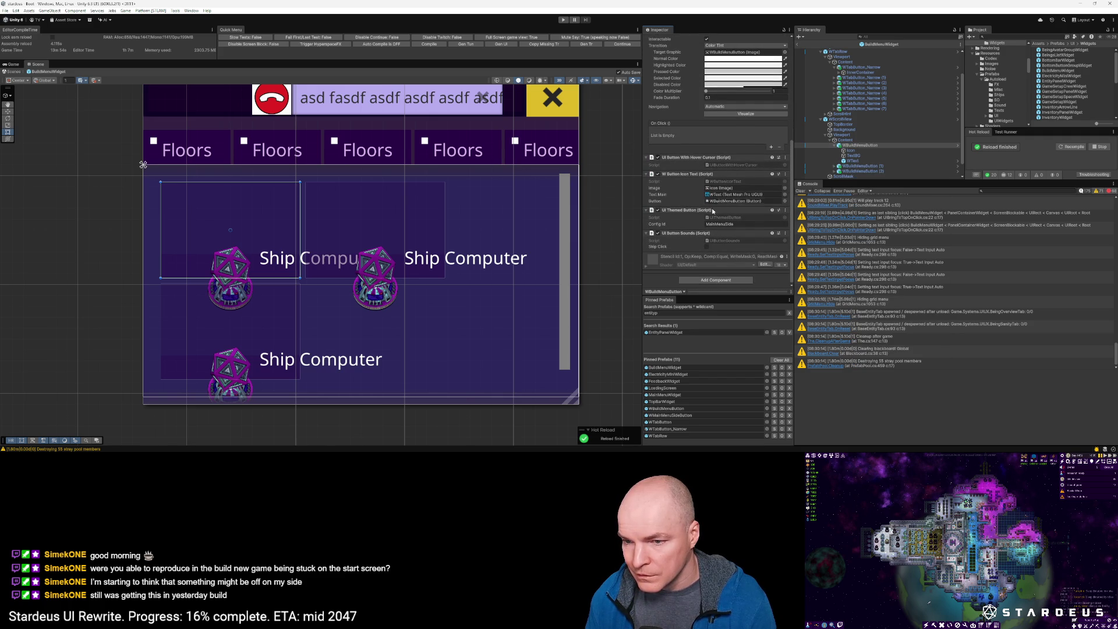
{"action": "right_click", "coordinate": [690, 173]}
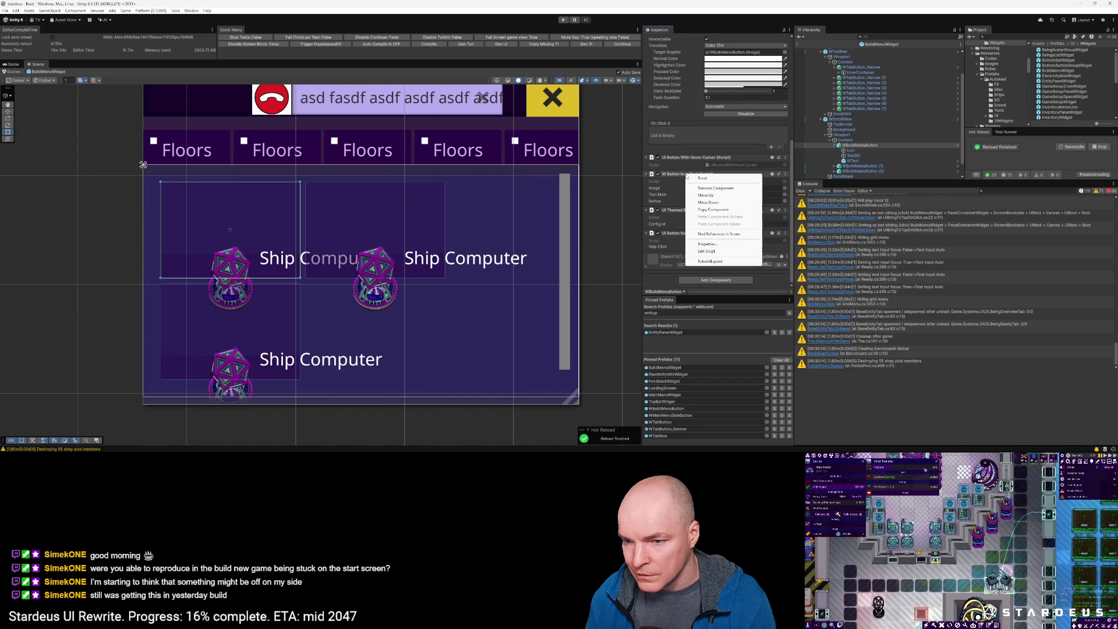
{"action": "left_click", "coordinate": [711, 265]}
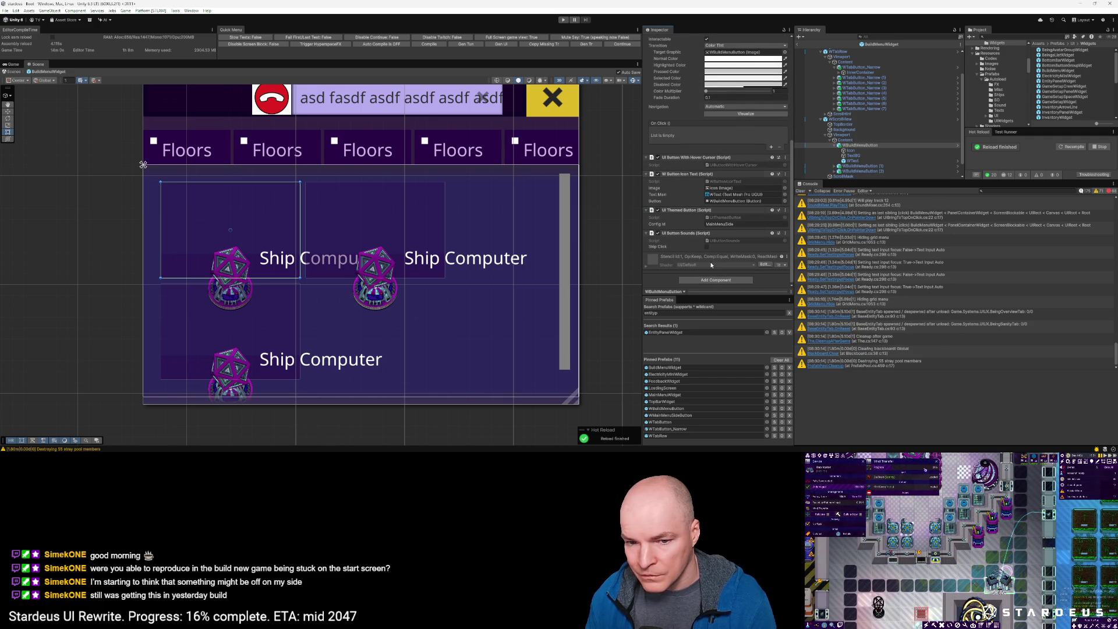
{"action": "left_click", "coordinate": [846, 141]}
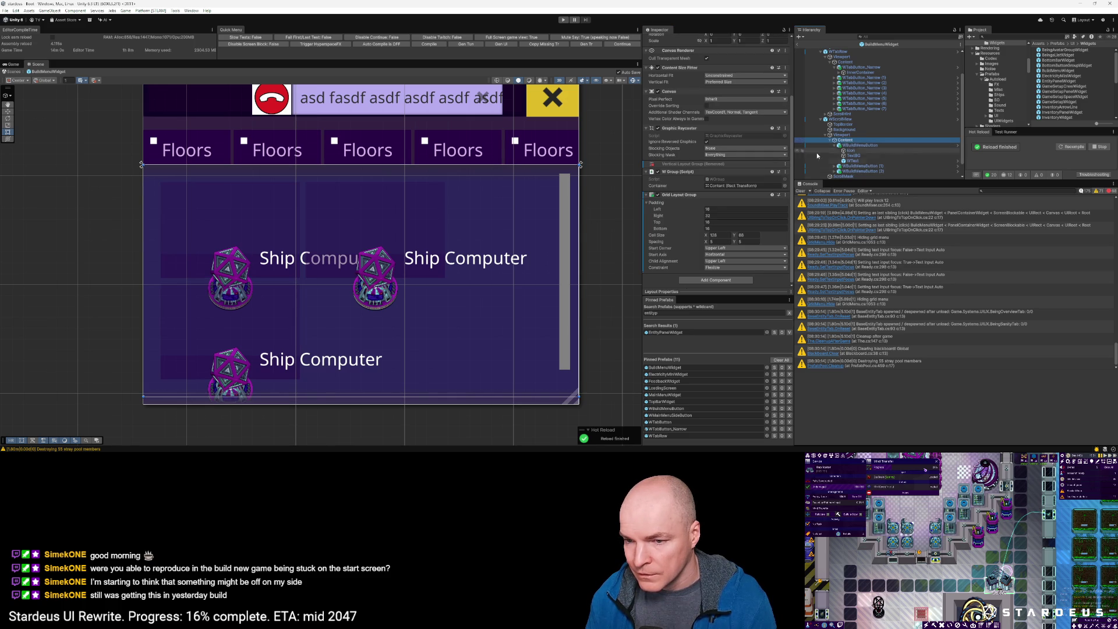
{"action": "right_click", "coordinate": [686, 173]}
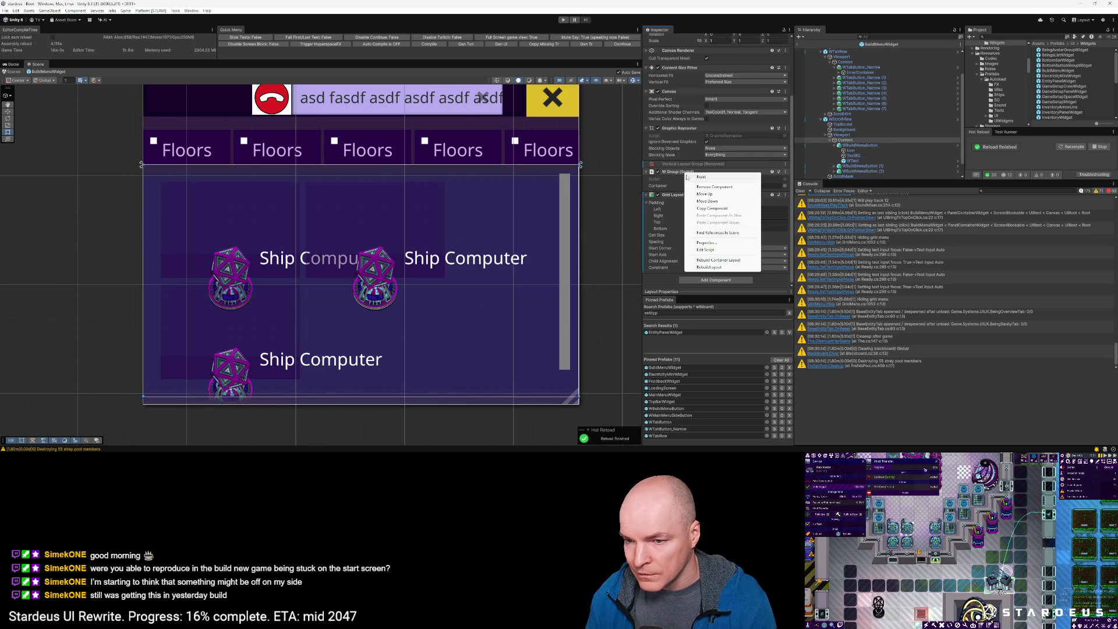
{"action": "left_click", "coordinate": [719, 260]}
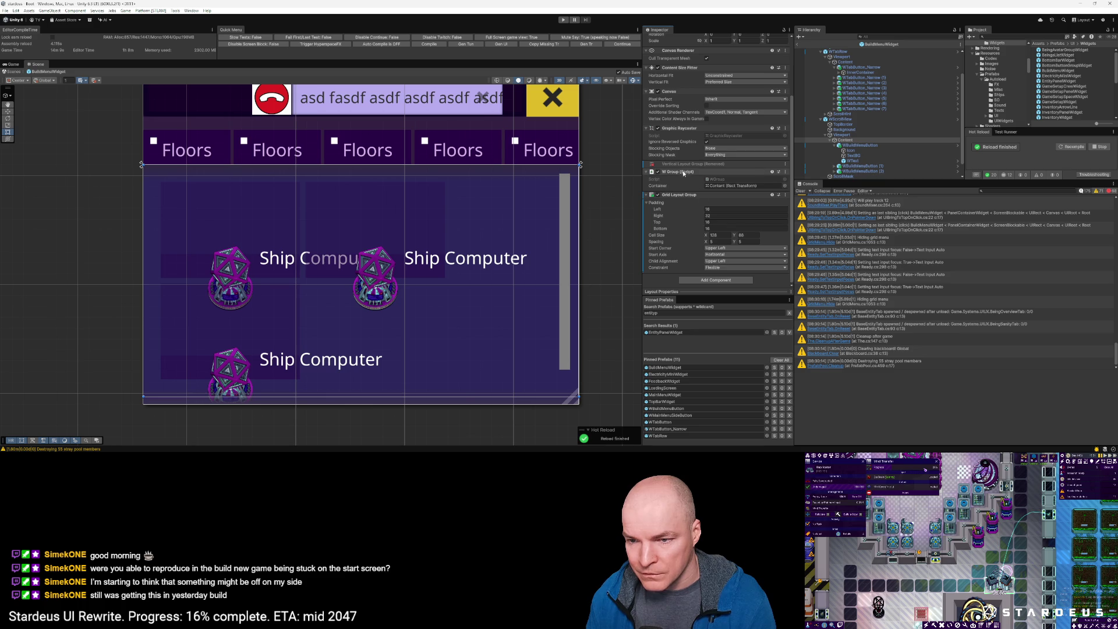
{"action": "right_click", "coordinate": [682, 172]}
{"action": "left_click", "coordinate": [700, 265]}
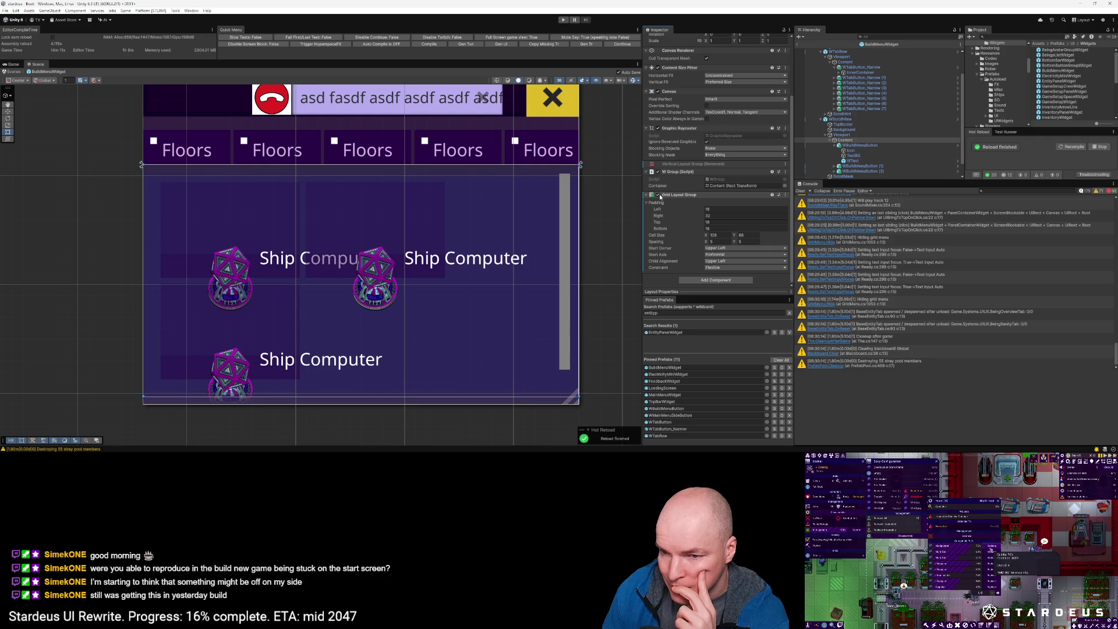
{"action": "left_click", "coordinate": [854, 146]}
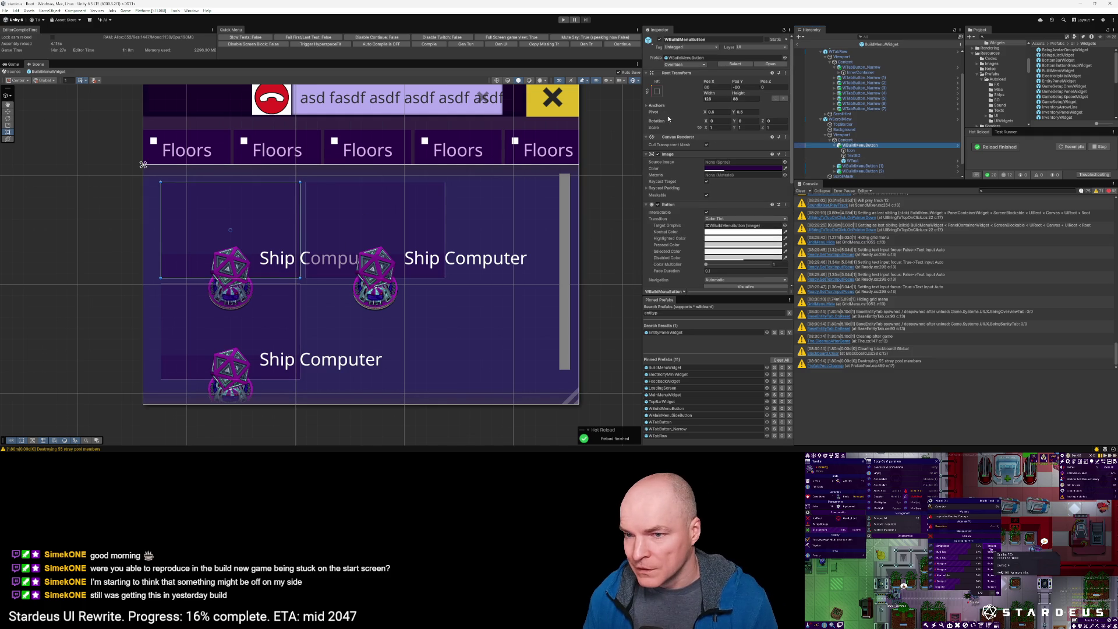
Step: Anchor the Ship Computer button top-left with pivot 0.5, 0.5 and position 0, 0
{"action": "left_click", "coordinate": [656, 91]}
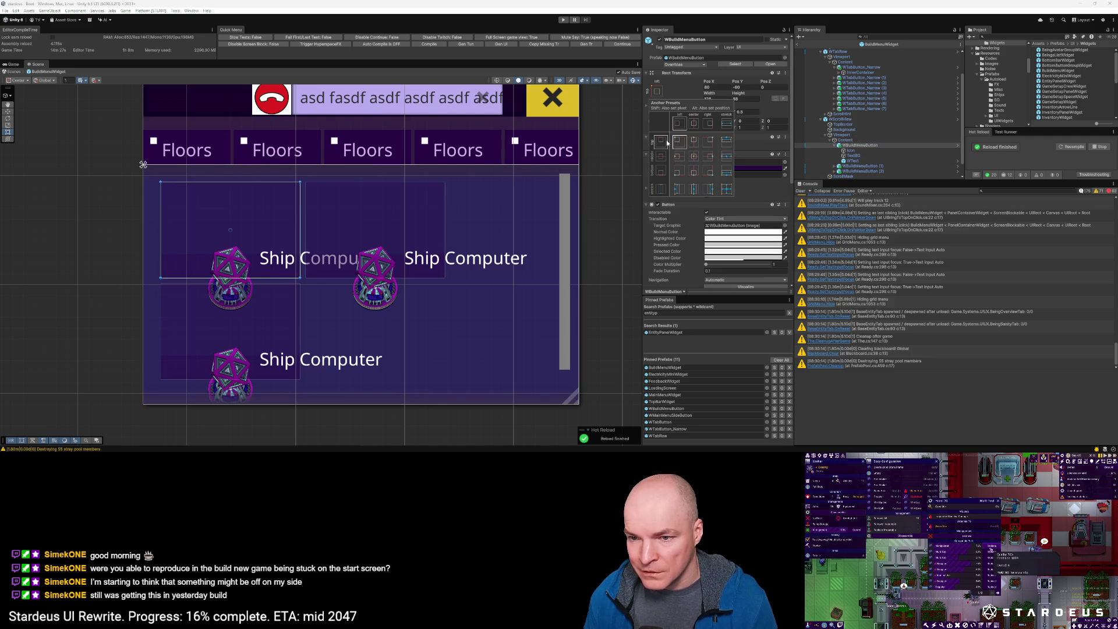
{"action": "left_click", "coordinate": [679, 141], "text": "alt+shift"}
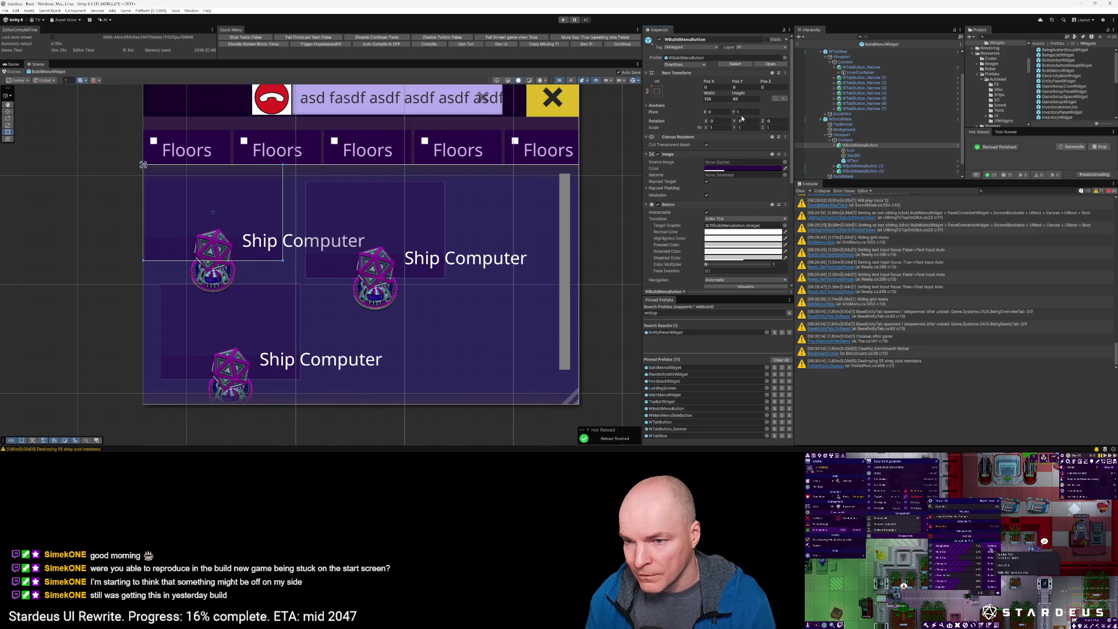
{"action": "type", "text": "0.5"}
{"action": "key", "text": "Tab"}
{"action": "type", "text": "0.5"}
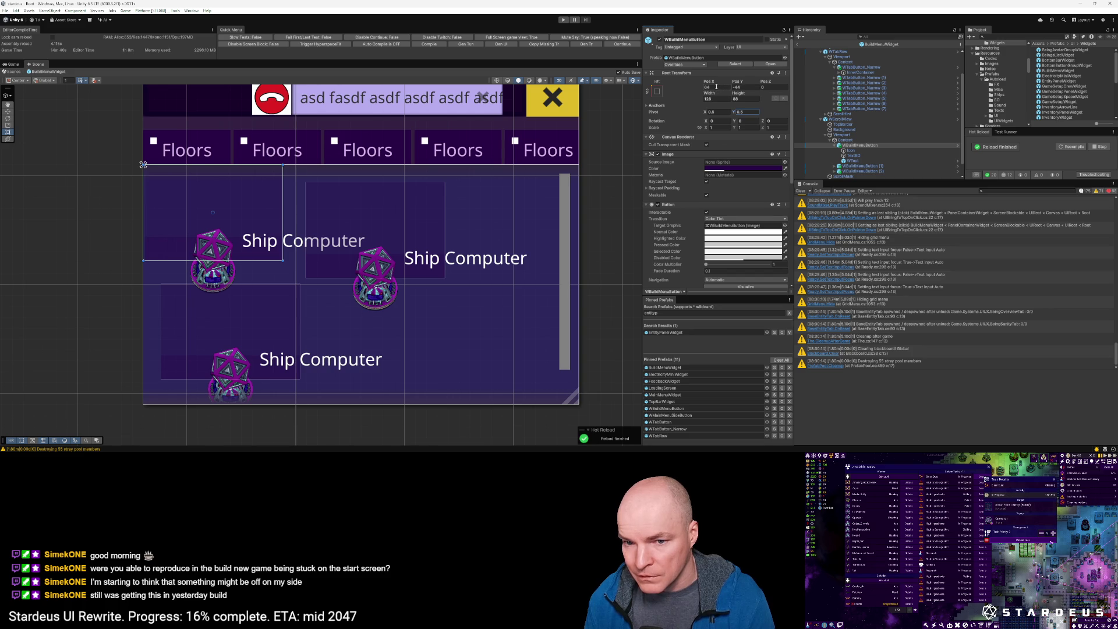
{"action": "left_click", "coordinate": [716, 87]}
{"action": "type", "text": "0"}
{"action": "key", "text": "Tab"}
{"action": "type", "text": "0"}
Step: Set the button's pivot to 0, 1, enlarge it to about 107×94, then delete all three buttons
{"action": "mouse_move", "coordinate": [163, 205]}
{"action": "left_mouse_down"}
{"action": "mouse_move", "coordinate": [236, 262]}
{"action": "mouse_move", "coordinate": [251, 253]}
{"action": "mouse_move", "coordinate": [236, 256]}
{"action": "left_mouse_up"}
{"action": "left_click", "coordinate": [722, 113]}
{"action": "type", "text": "0"}
{"action": "key", "text": "Tab"}
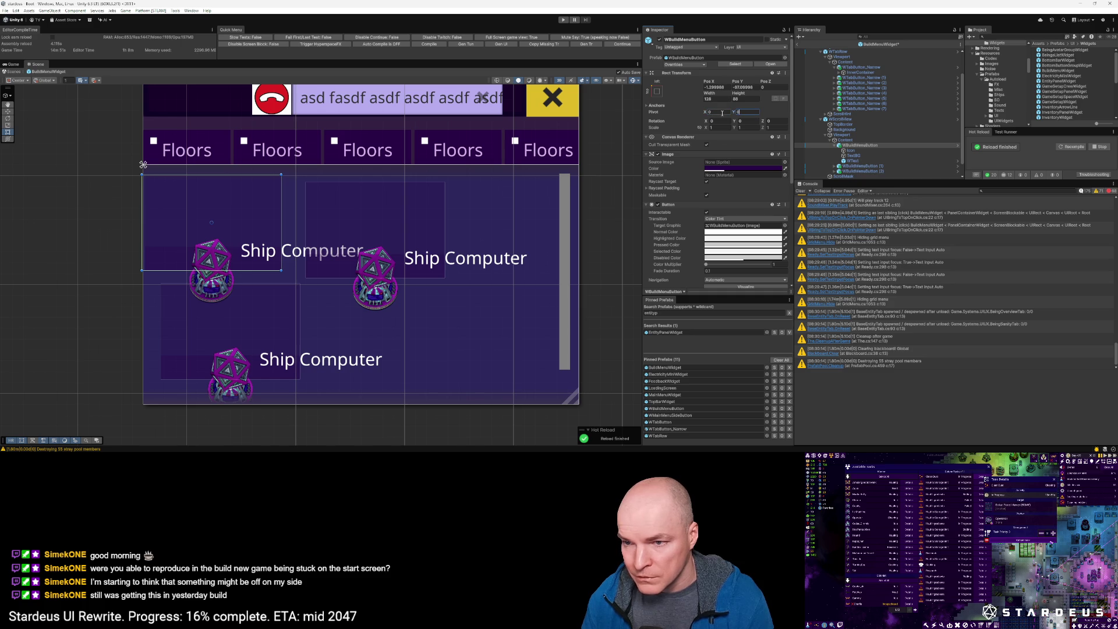
{"action": "type", "text": "1"}
{"action": "mouse_move", "coordinate": [260, 207]}
{"action": "left_mouse_down"}
{"action": "mouse_move", "coordinate": [279, 219]}
{"action": "mouse_move", "coordinate": [261, 217]}
{"action": "left_mouse_up"}
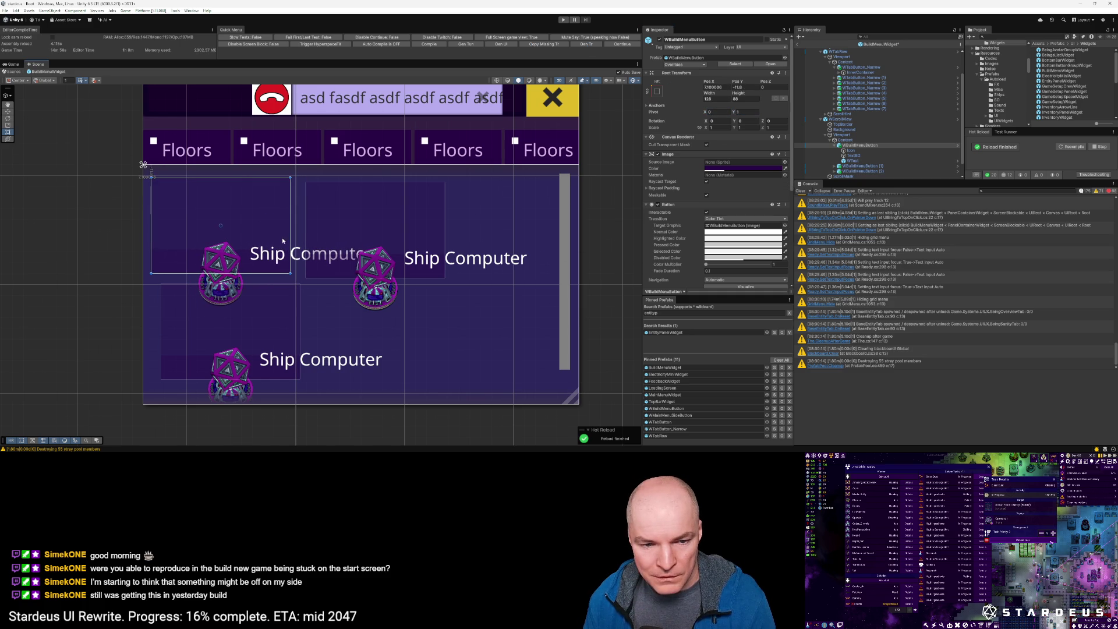
{"action": "mouse_move", "coordinate": [289, 273]}
{"action": "left_mouse_down"}
{"action": "mouse_move", "coordinate": [347, 307]}
{"action": "mouse_move", "coordinate": [497, 336]}
{"action": "mouse_move", "coordinate": [424, 256]}
{"action": "mouse_move", "coordinate": [260, 291]}
{"action": "mouse_move", "coordinate": [331, 326]}
{"action": "mouse_move", "coordinate": [250, 227]}
{"action": "mouse_move", "coordinate": [192, 250]}
{"action": "mouse_move", "coordinate": [304, 313]}
{"action": "mouse_move", "coordinate": [306, 304]}
{"action": "left_mouse_up"}
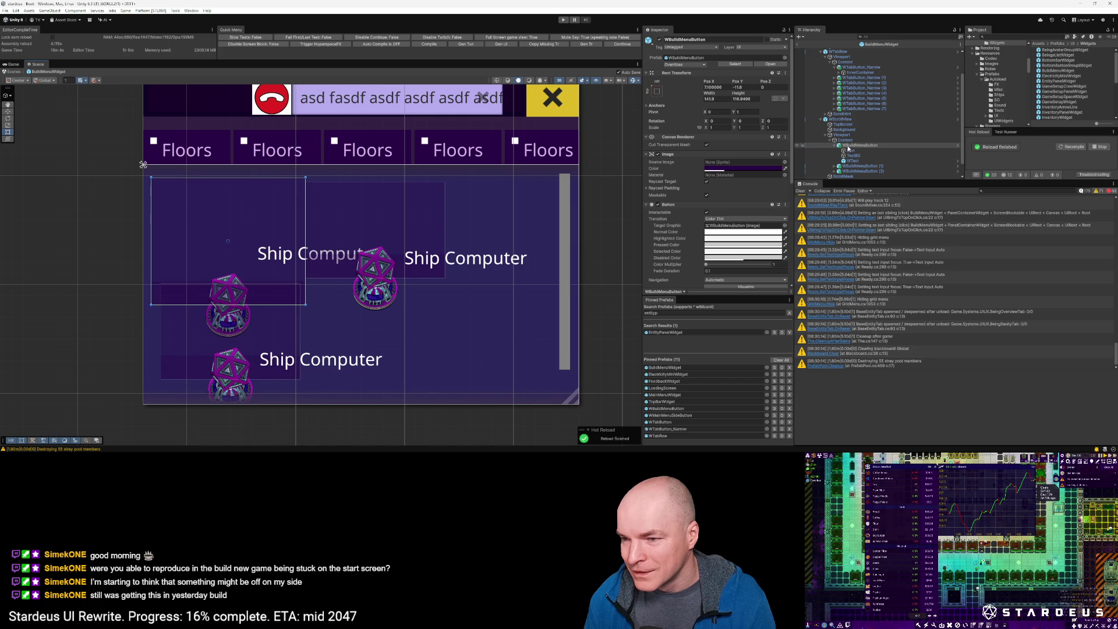
{"action": "left_click", "coordinate": [852, 171], "text": "shift"}
{"action": "key", "text": "Delete"}
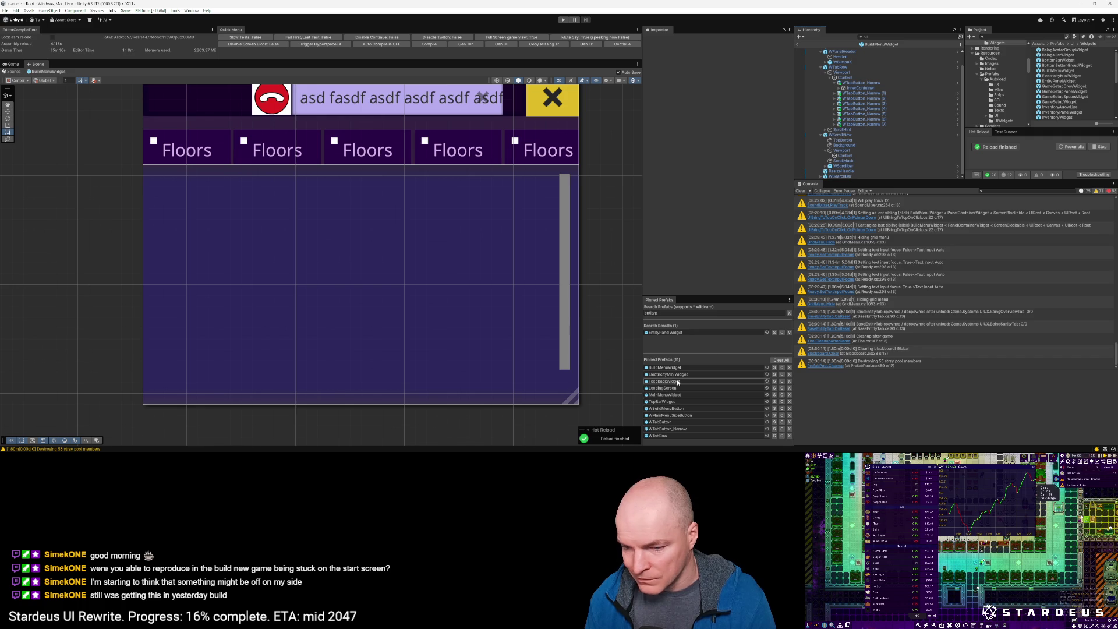
Step: Enable the Grid Layout Group on the viewport's Content object
{"action": "left_click", "coordinate": [677, 409]}
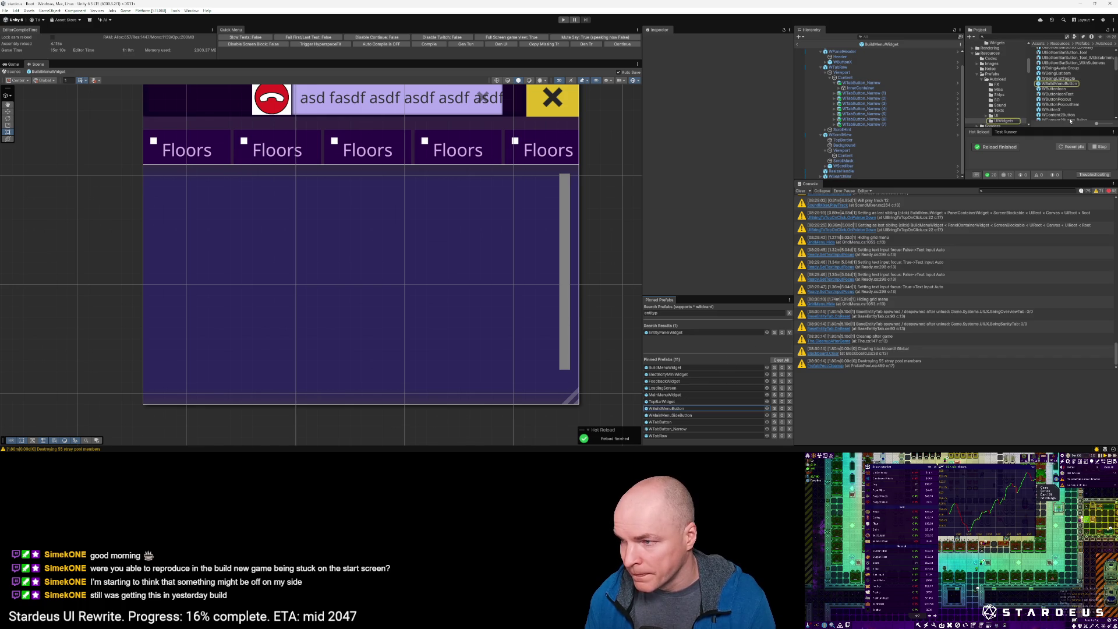
{"action": "left_click", "coordinate": [845, 155]}
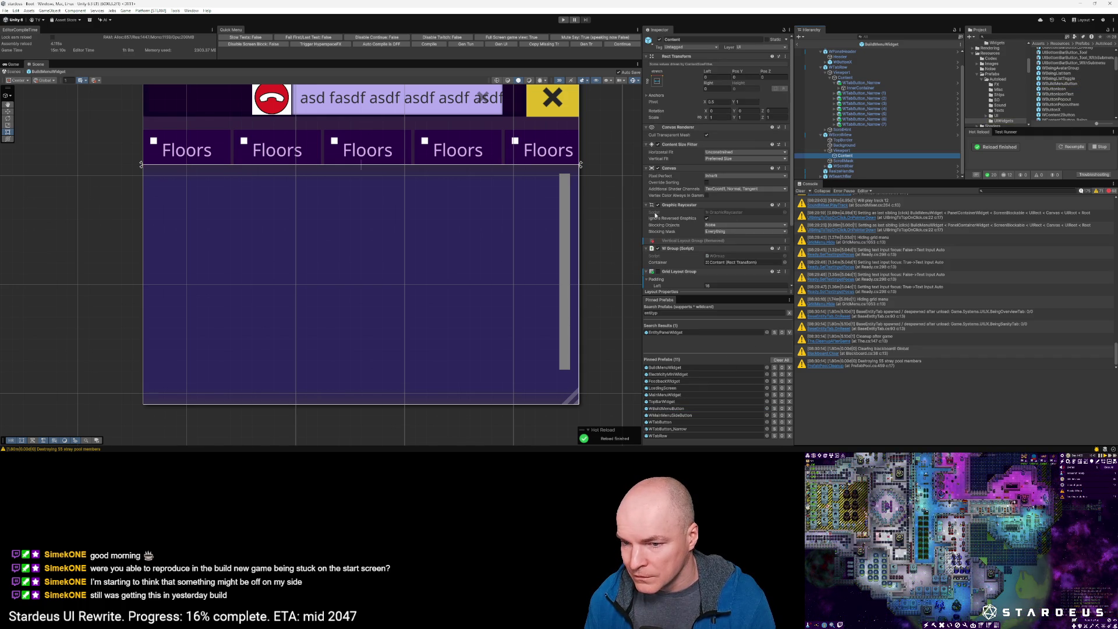
{"action": "left_click", "coordinate": [658, 271]}
{"action": "scroll", "coordinate": [692, 274], "scroll_direction": "down", "scroll_amount": 1}
{"action": "scroll", "coordinate": [692, 273], "scroll_direction": "down", "scroll_amount": 2}
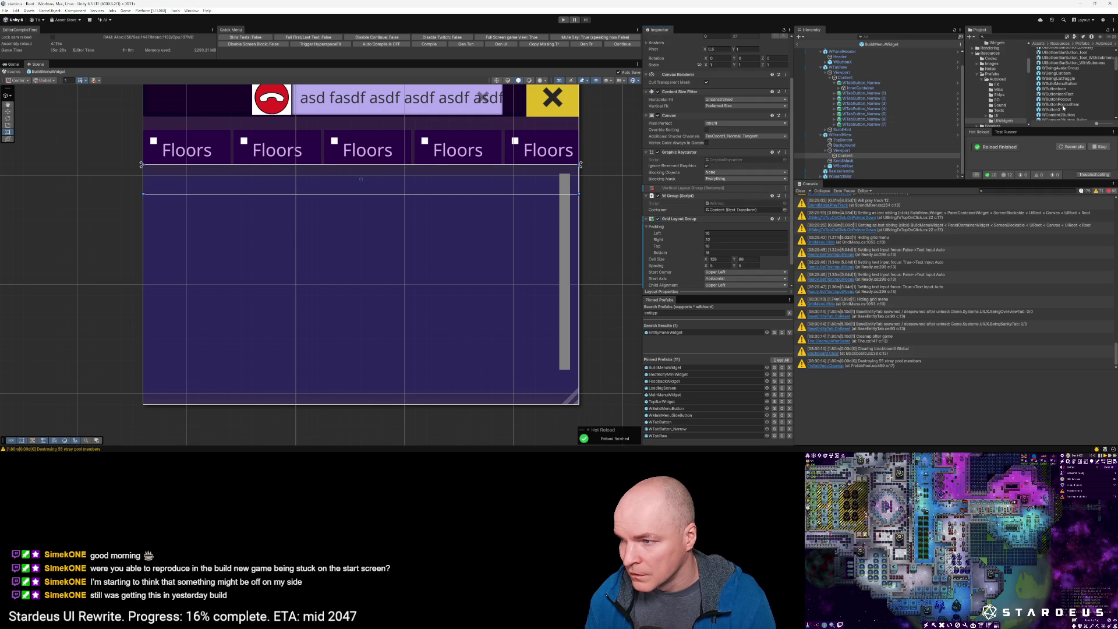
Step: Place a WBuildMenuButton prefab in Content and duplicate it with Ctrl+D to add more Ship Computer buttons
{"action": "left_click_drag", "start_coordinate": [1061, 85], "coordinate": [849, 160]}
{"action": "left_click", "coordinate": [850, 162]}
{"action": "key", "text": "ctrl+d"}
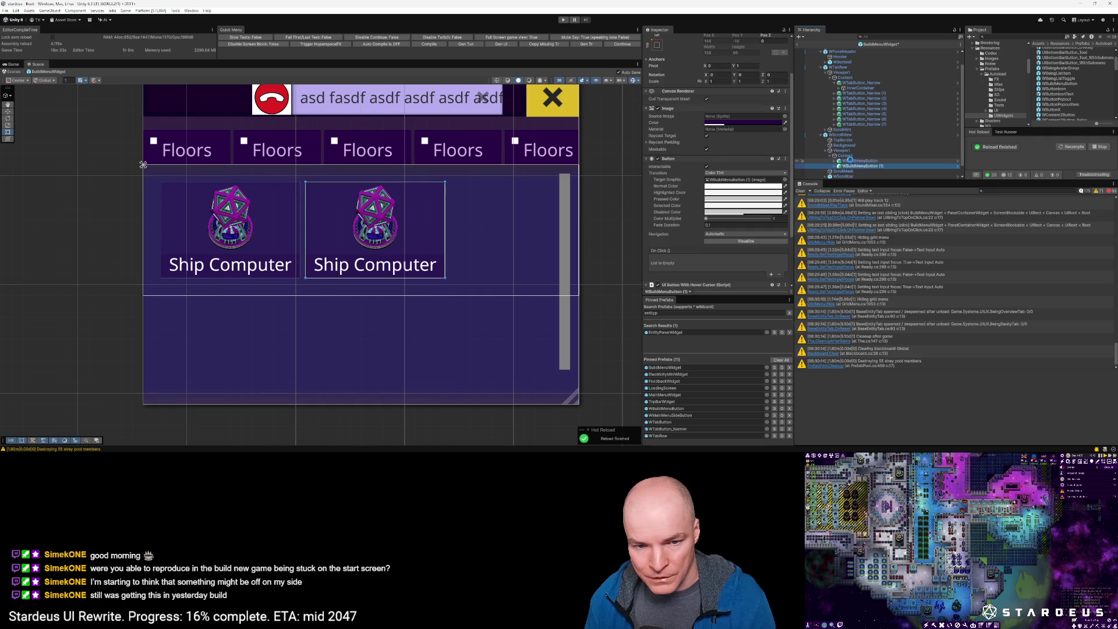
{"action": "key", "text": "ctrl+d"}
{"action": "key", "text": "ctrl+d"}
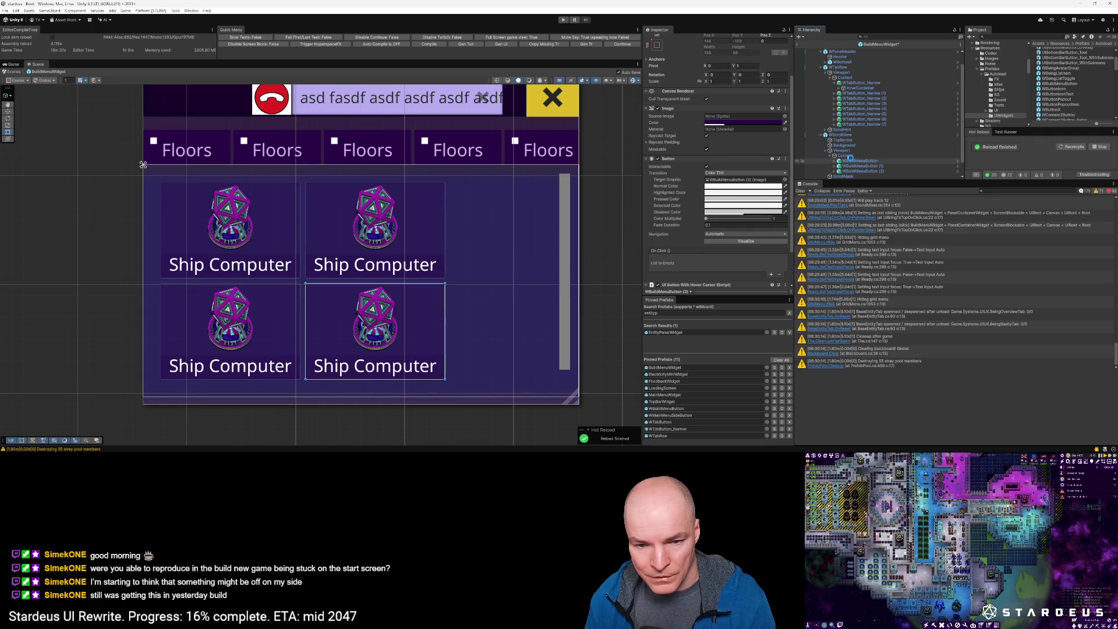
{"action": "key", "text": "ctrl+d"}
Step: Widen the BuildMenuWidget panel so four buttons fit per row
{"action": "scroll", "coordinate": [568, 236], "scroll_direction": "down", "scroll_amount": 5}
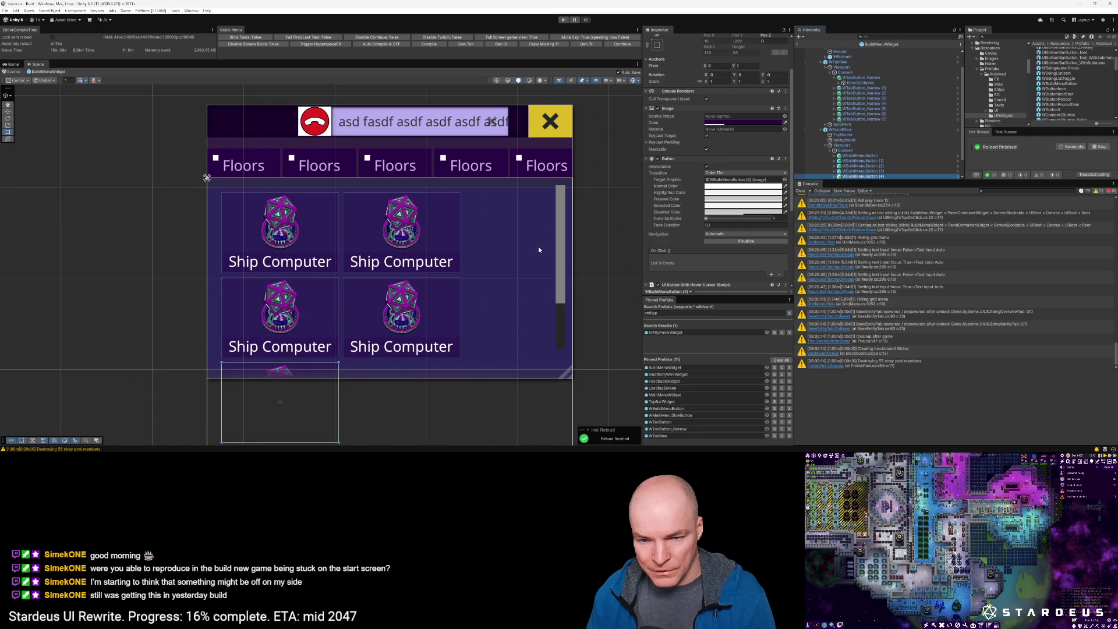
{"action": "left_click_drag", "start_coordinate": [583, 250], "coordinate": [407, 232]}
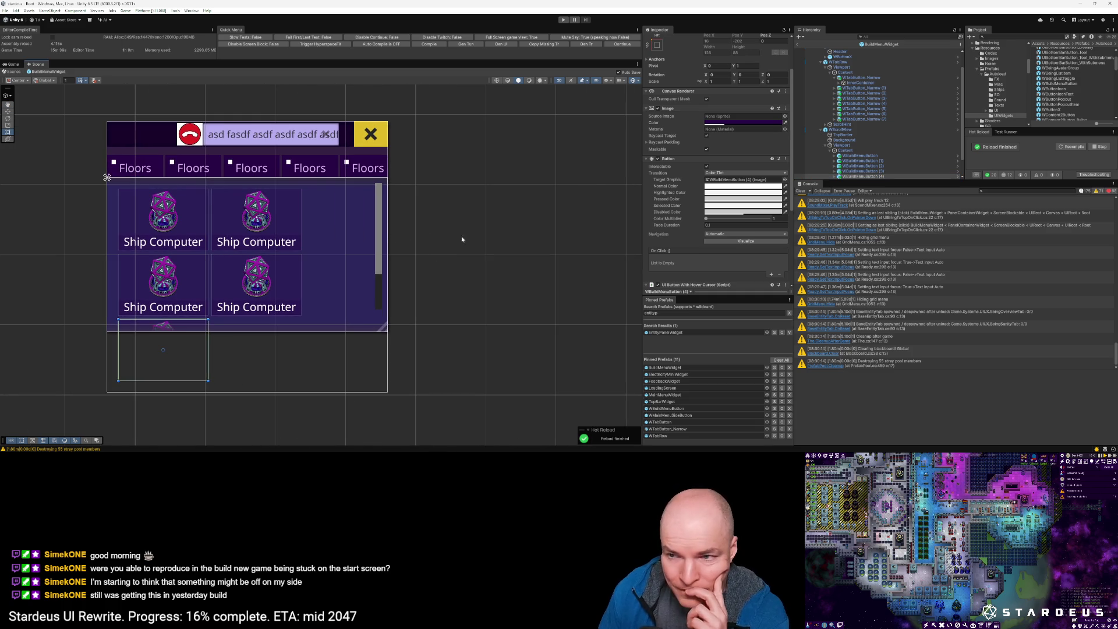
{"action": "scroll", "coordinate": [843, 58], "scroll_direction": "up", "scroll_amount": 2}
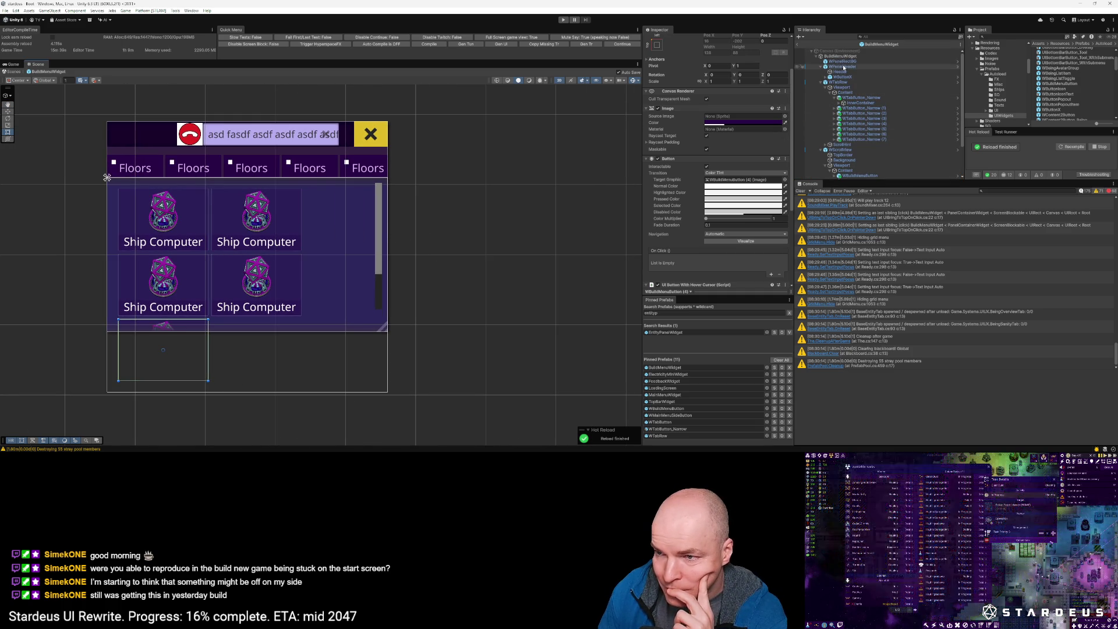
{"action": "left_click", "coordinate": [840, 55]}
{"action": "mouse_move", "coordinate": [386, 330]}
{"action": "left_mouse_down"}
{"action": "mouse_move", "coordinate": [578, 349]}
{"action": "mouse_move", "coordinate": [643, 257]}
{"action": "mouse_move", "coordinate": [370, 392]}
{"action": "mouse_move", "coordinate": [643, 354]}
{"action": "mouse_move", "coordinate": [579, 335]}
{"action": "mouse_move", "coordinate": [508, 337]}
{"action": "mouse_move", "coordinate": [642, 342]}
{"action": "mouse_move", "coordinate": [643, 256]}
{"action": "mouse_move", "coordinate": [616, 382]}
{"action": "mouse_move", "coordinate": [606, 330]}
{"action": "mouse_move", "coordinate": [611, 338]}
{"action": "left_mouse_up"}
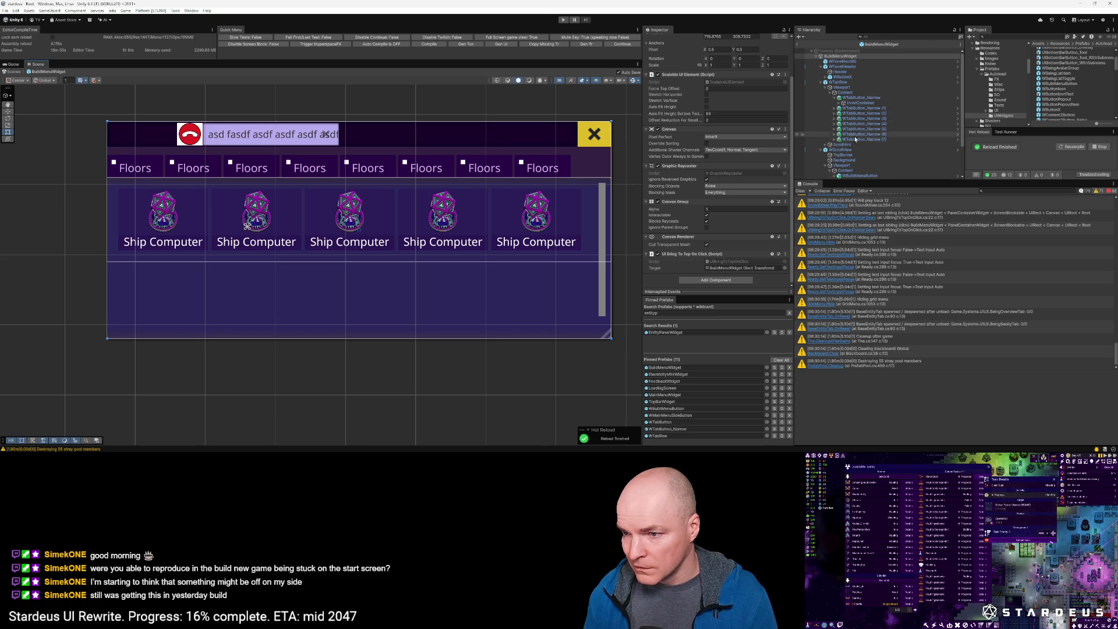
{"action": "scroll", "coordinate": [851, 169], "scroll_direction": "down", "scroll_amount": 1}
{"action": "left_click", "coordinate": [846, 152]}
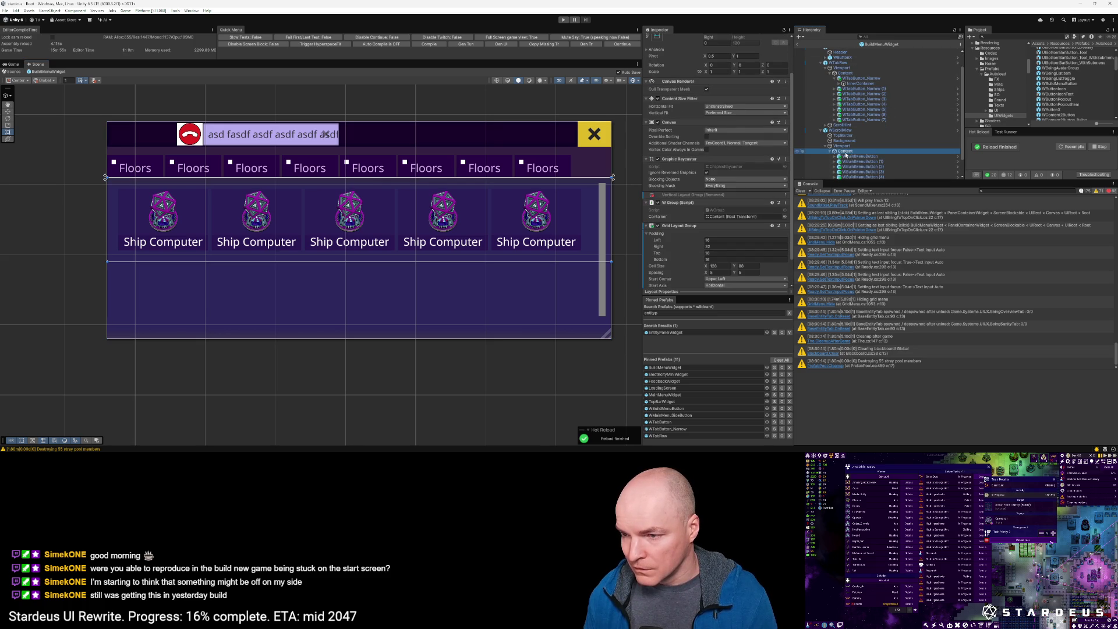
{"action": "scroll", "coordinate": [732, 247], "scroll_direction": "down", "scroll_amount": 1}
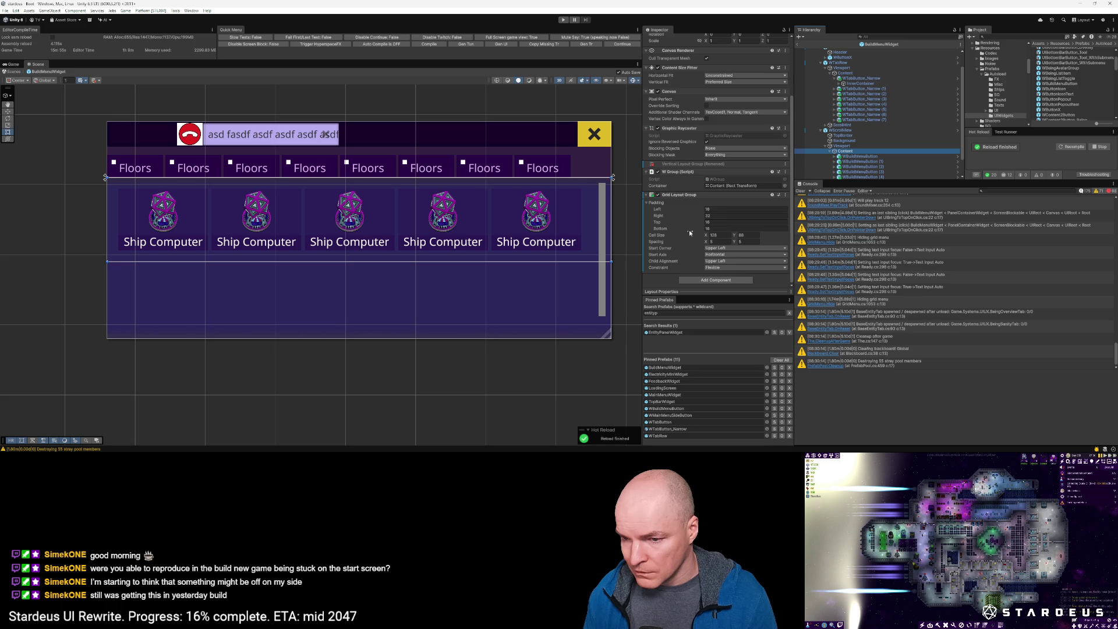
{"action": "left_click", "coordinate": [720, 267]}
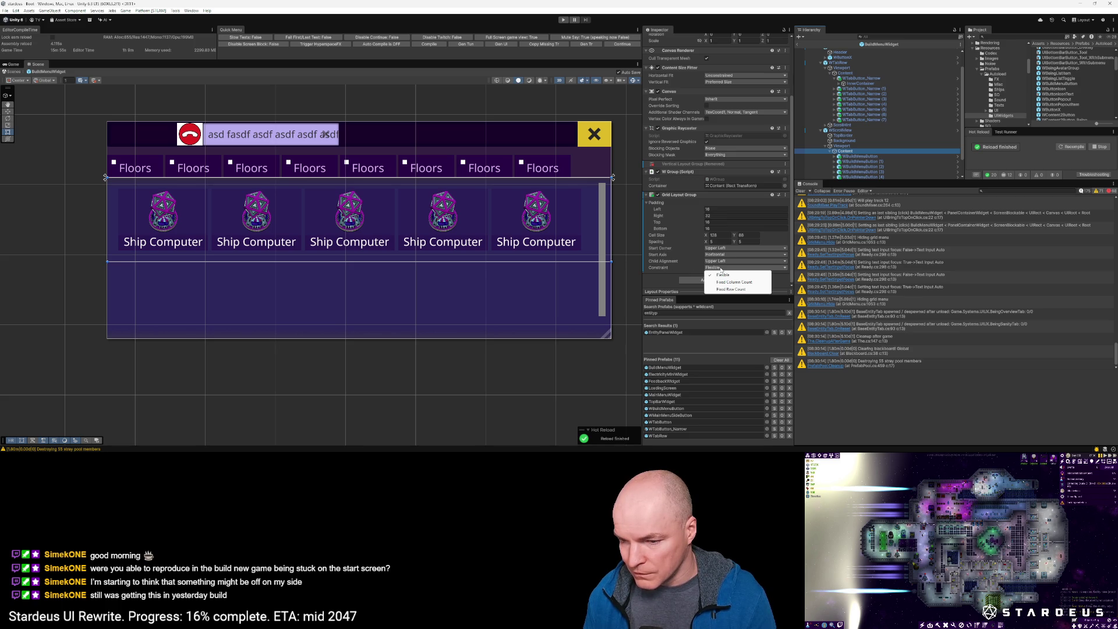
{"action": "left_click", "coordinate": [721, 270]}
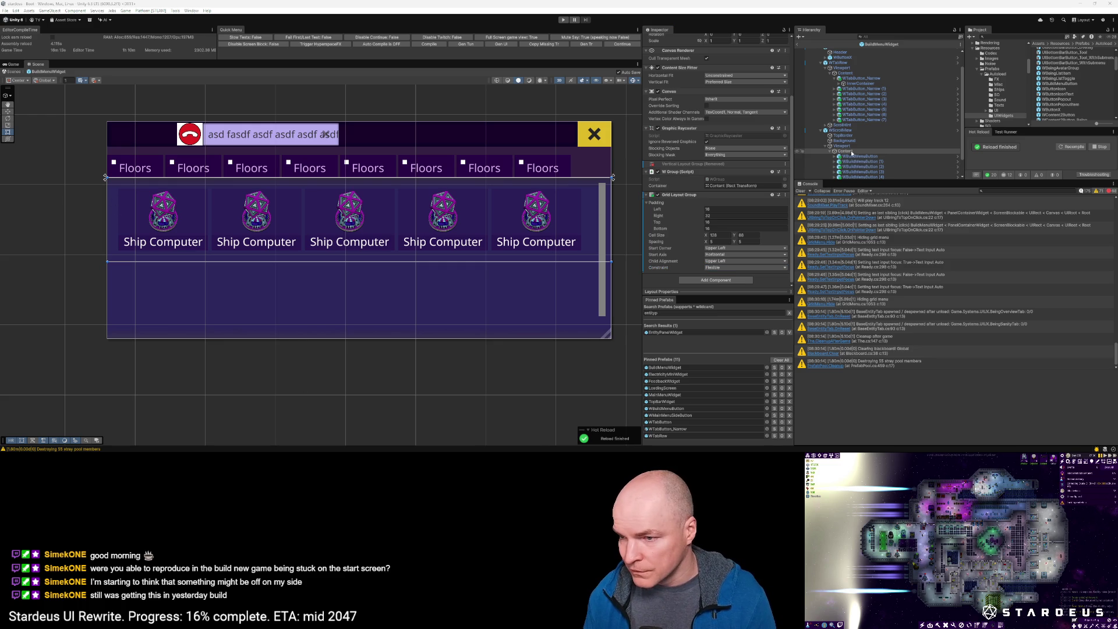
{"action": "left_click", "coordinate": [716, 212]}
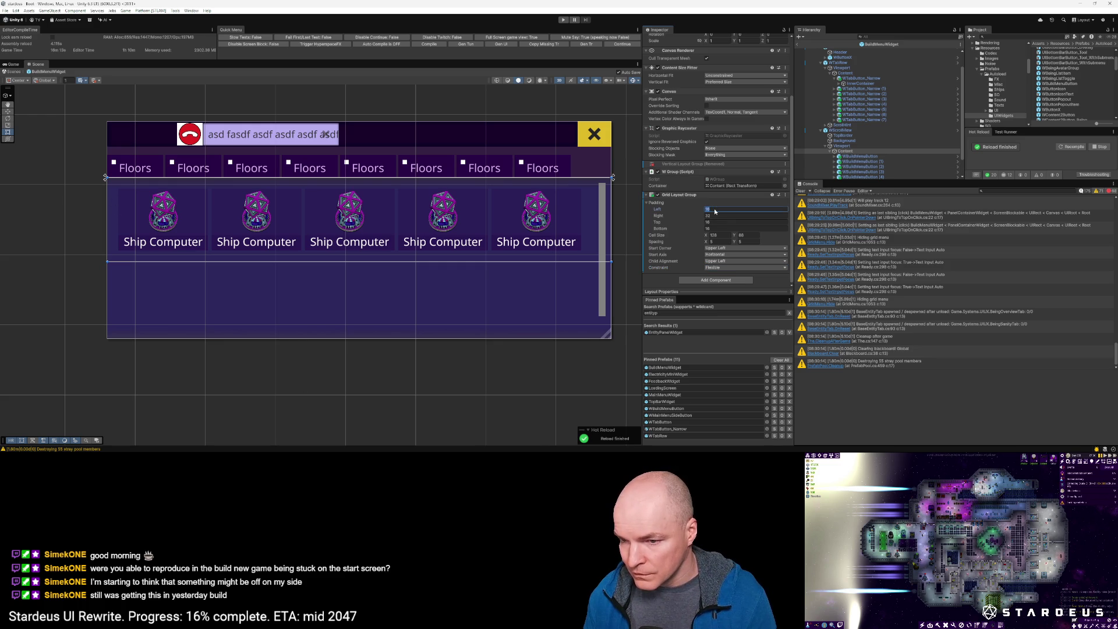
Step: Set the Grid Layout Group's left padding to 8 and top padding to 12
{"action": "type", "text": "18"}
{"action": "key", "text": "Return"}
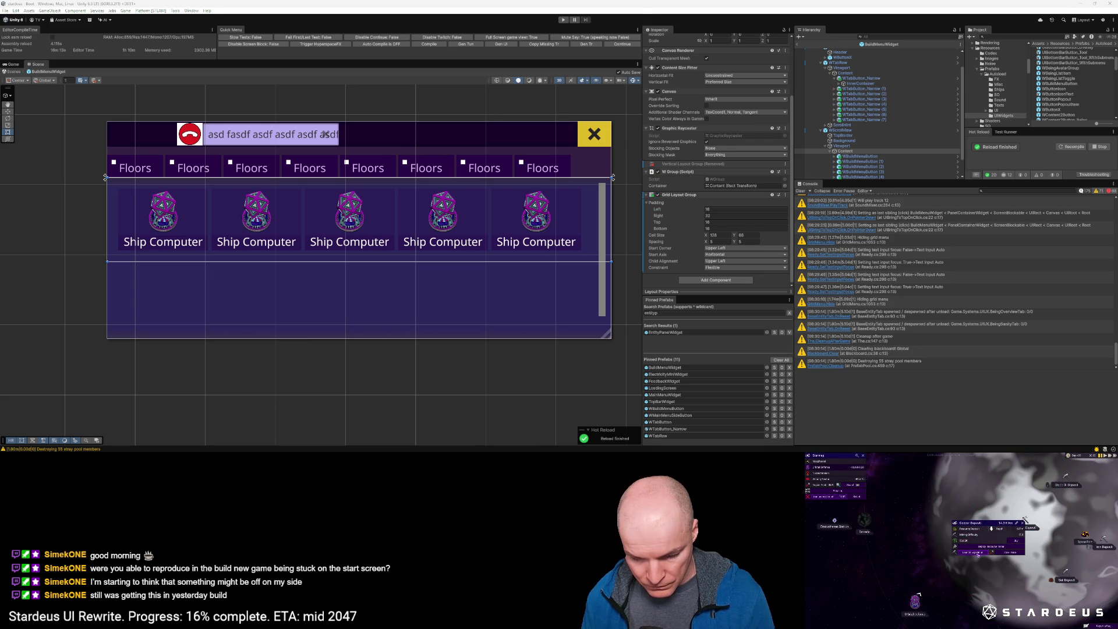
{"action": "left_click", "coordinate": [715, 210]}
{"action": "type", "text": "8"}
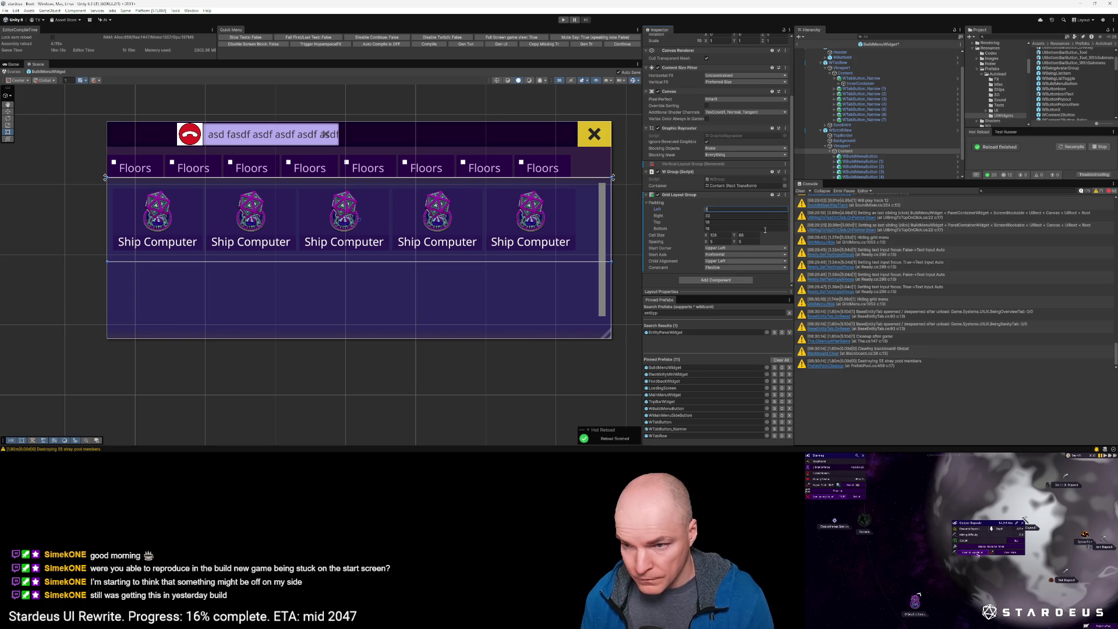
{"action": "left_click", "coordinate": [716, 222]}
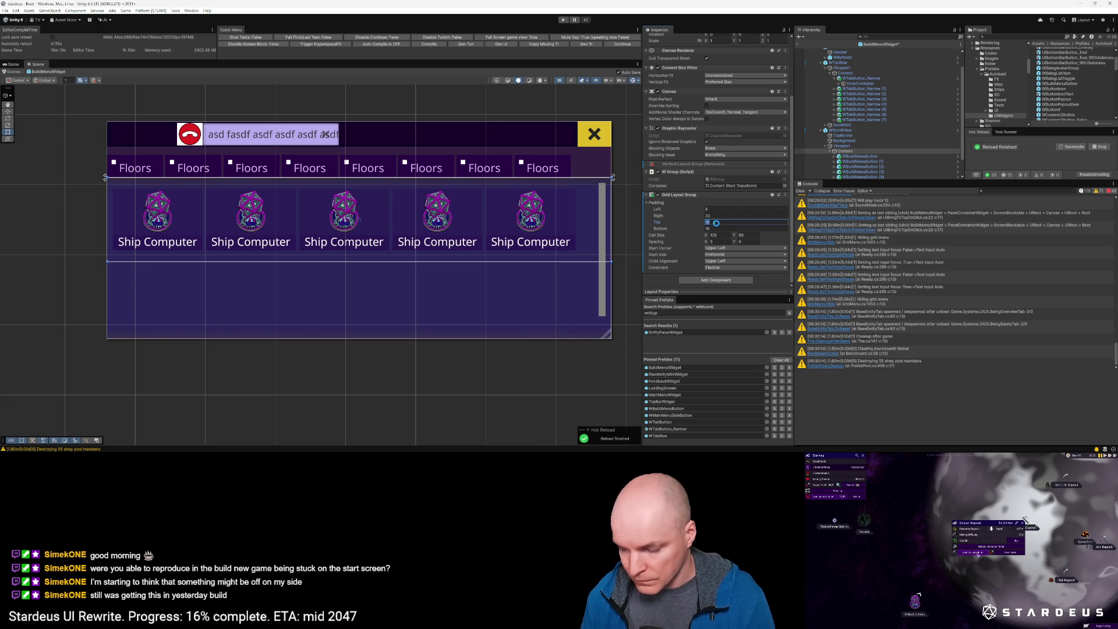
{"action": "type", "text": "8"}
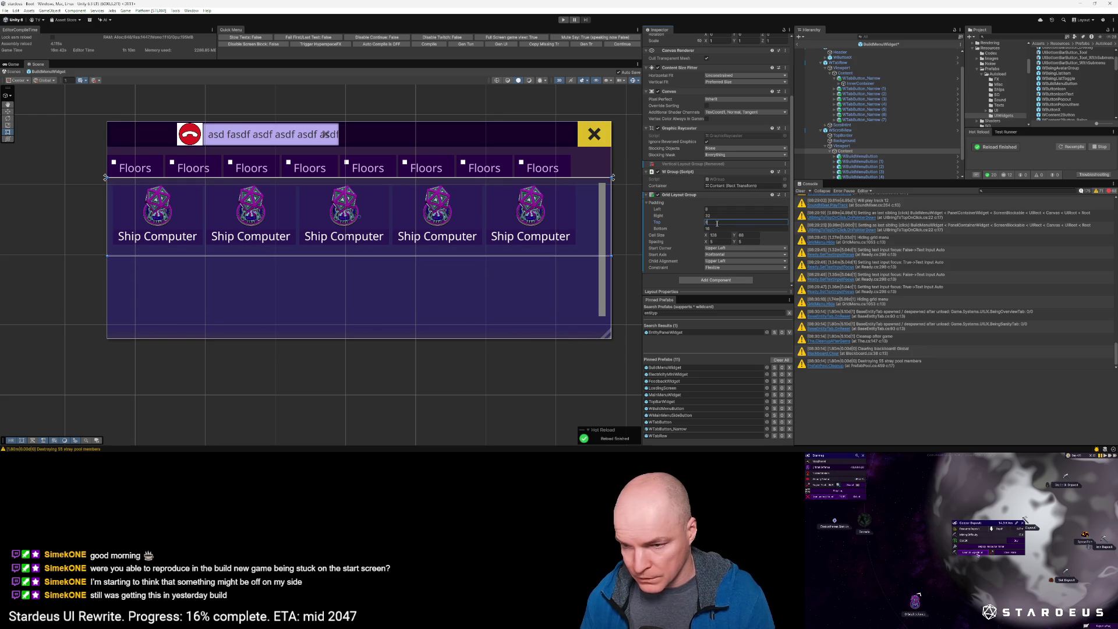
{"action": "type", "text": "16"}
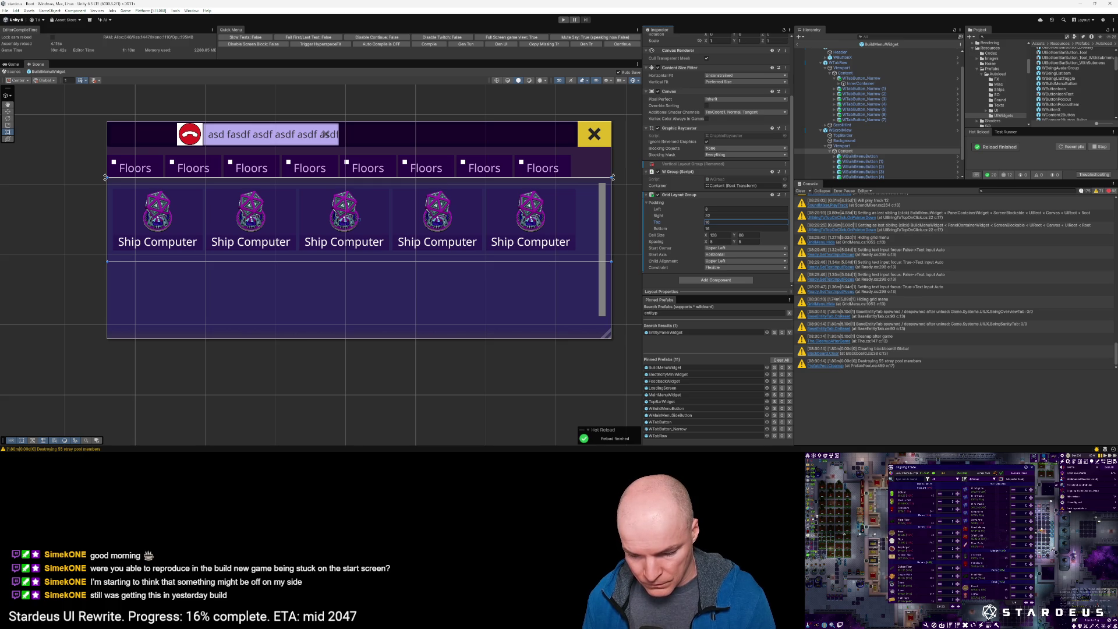
{"action": "key", "text": "Return"}
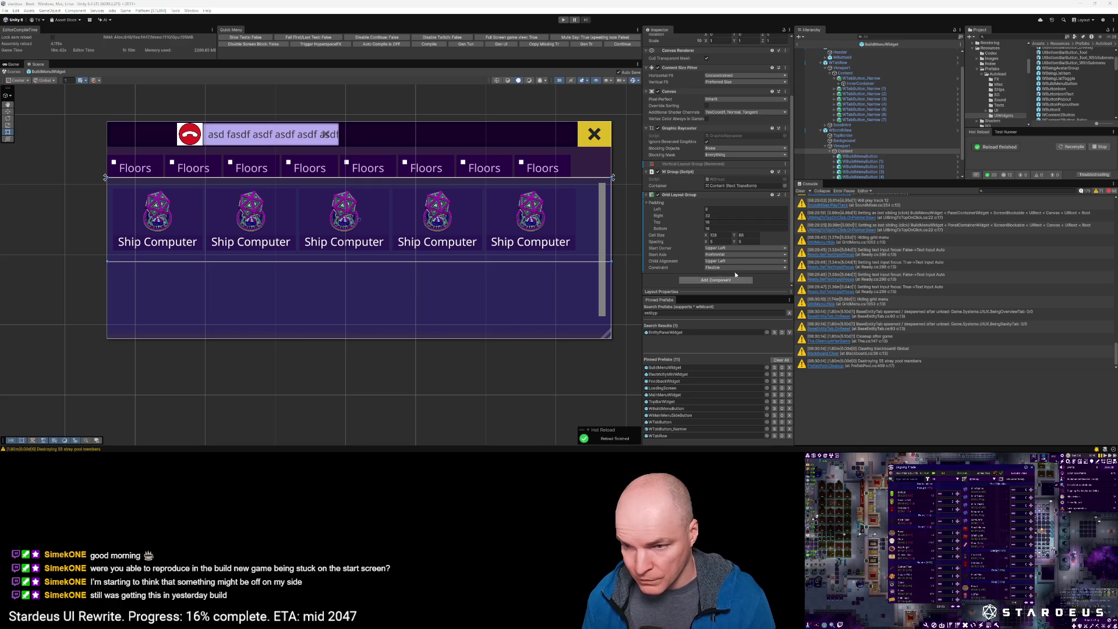
{"action": "left_click", "coordinate": [714, 222]}
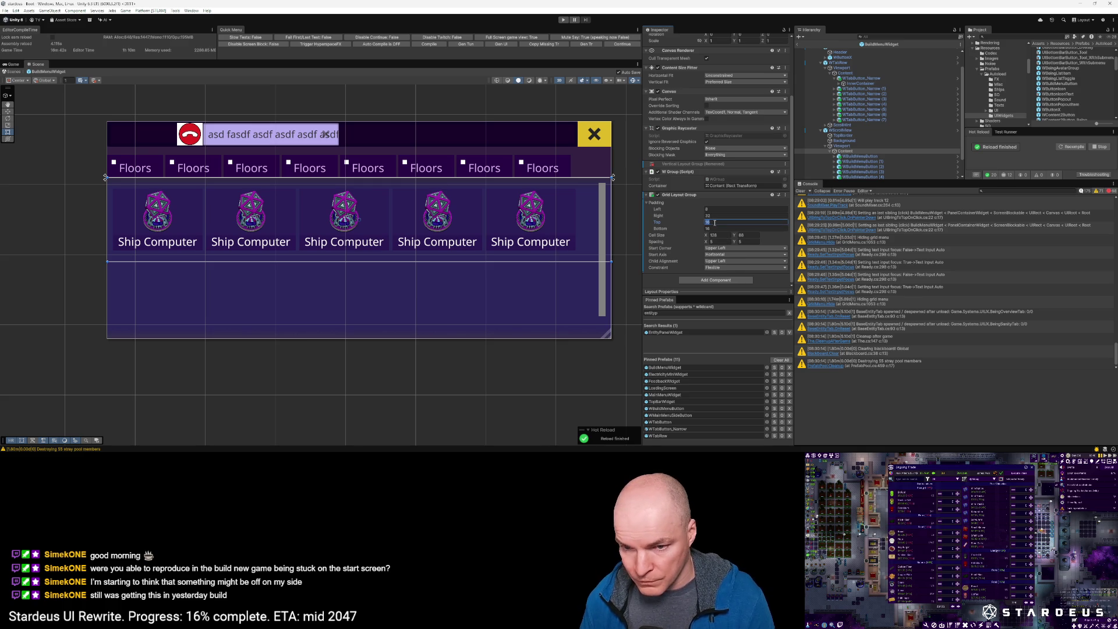
{"action": "type", "text": "122"}
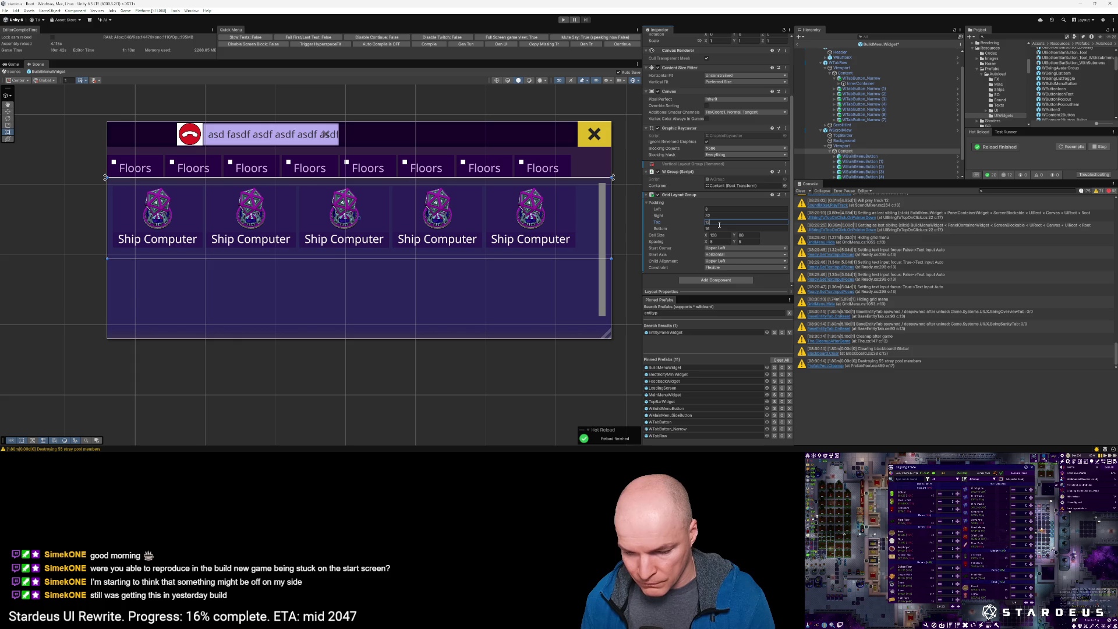
Step: Set the grid's bottom padding to 12 and right padding to 8
{"action": "left_click", "coordinate": [715, 229]}
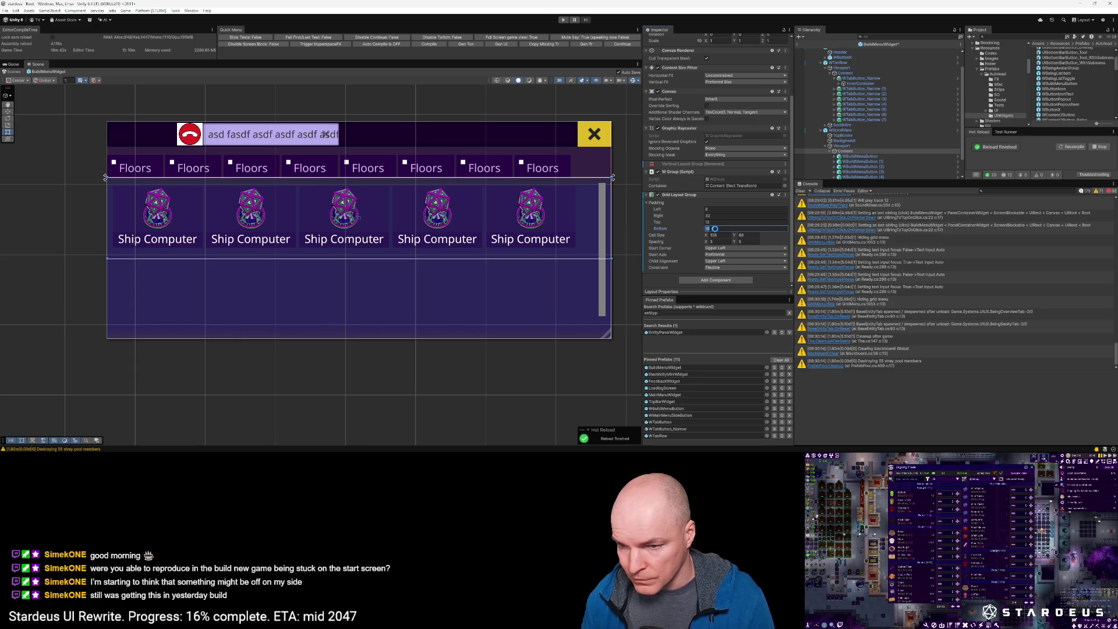
{"action": "type", "text": "12"}
{"action": "key", "text": "shift+Tab"}
{"action": "key", "text": "shift+Tab"}
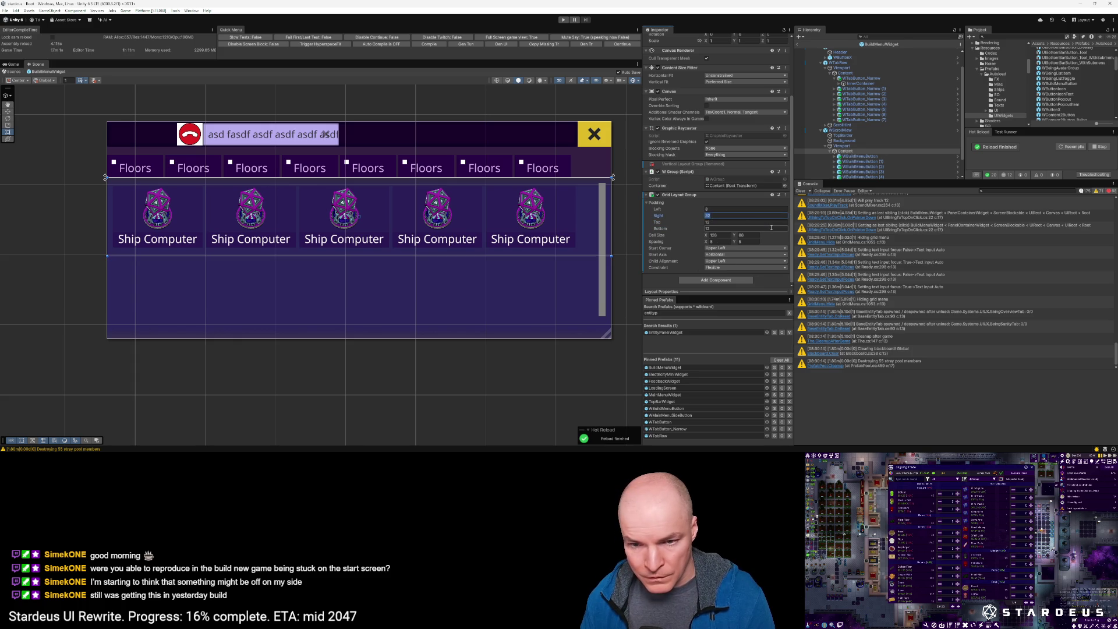
{"action": "type", "text": "8"}
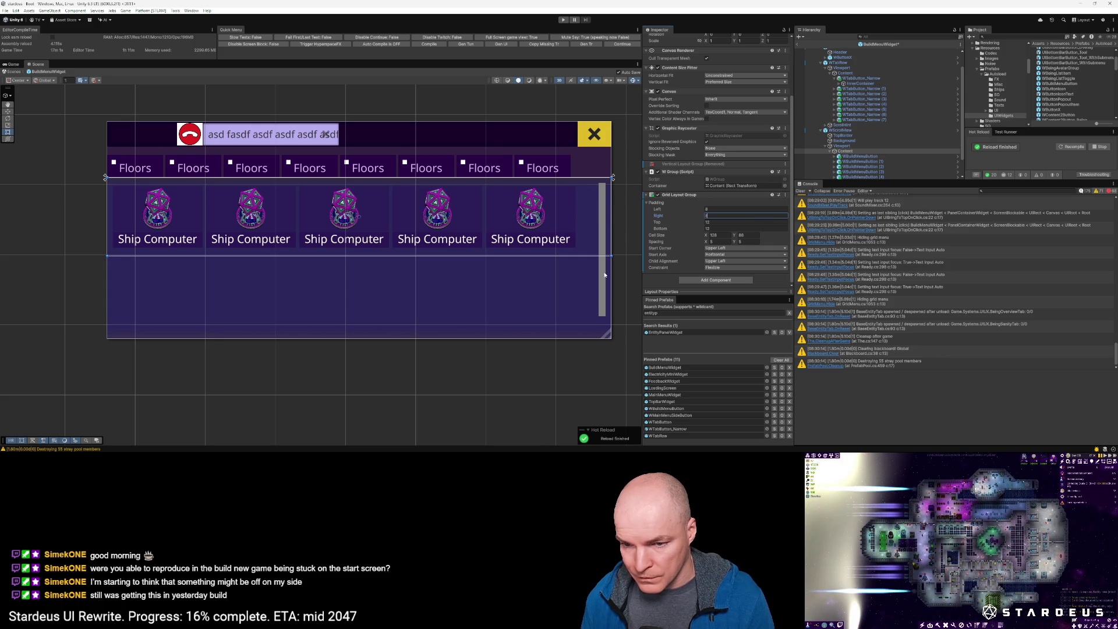
{"action": "scroll", "coordinate": [446, 333], "scroll_direction": "down", "scroll_amount": 4}
Step: Duplicate the fifth Ship Computer button until the grid holds ten buttons in two rows of five
{"action": "scroll", "coordinate": [446, 334], "scroll_direction": "up", "scroll_amount": 2}
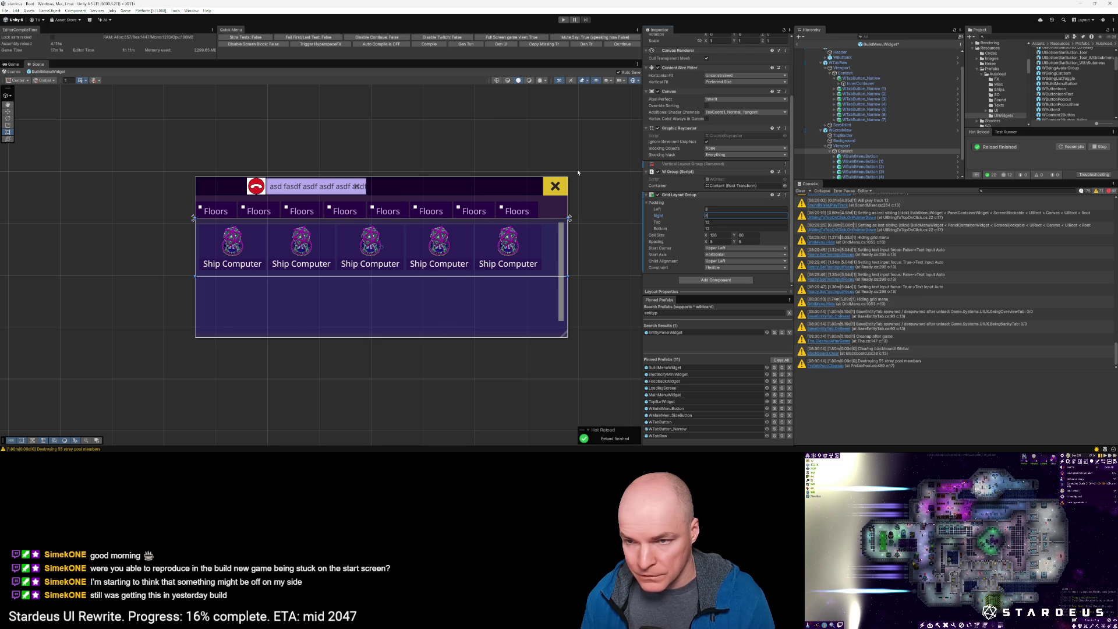
{"action": "scroll", "coordinate": [530, 288], "scroll_direction": "down", "scroll_amount": 4}
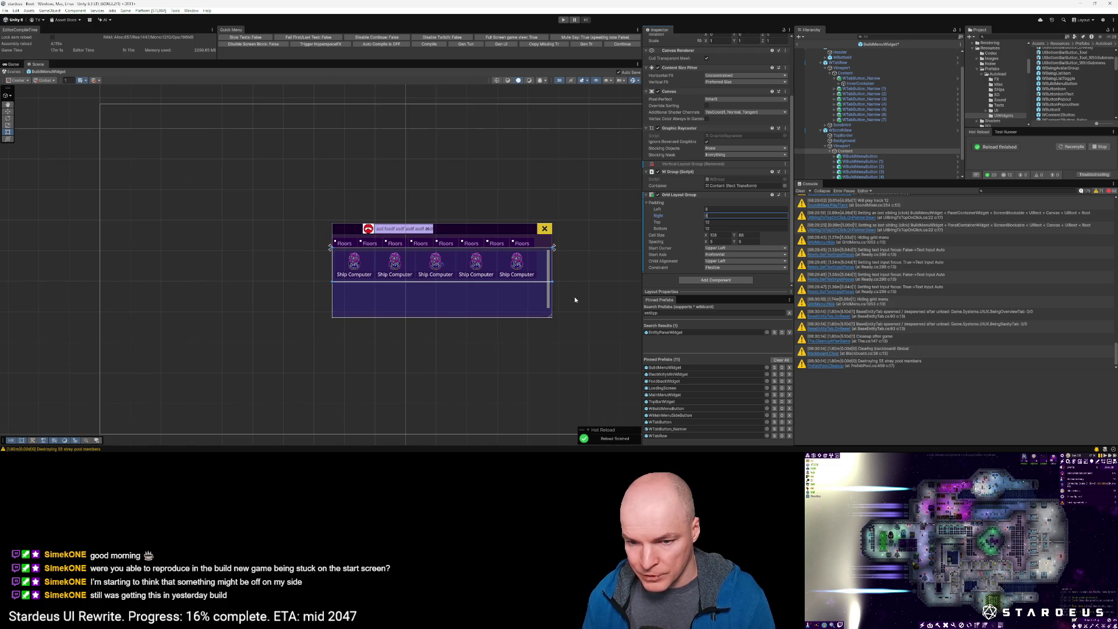
{"action": "mouse_move", "coordinate": [532, 285]}
{"action": "left_mouse_down"}
{"action": "mouse_move", "coordinate": [270, 254]}
{"action": "mouse_move", "coordinate": [417, 273]}
{"action": "left_mouse_up"}
{"action": "left_click", "coordinate": [870, 157]}
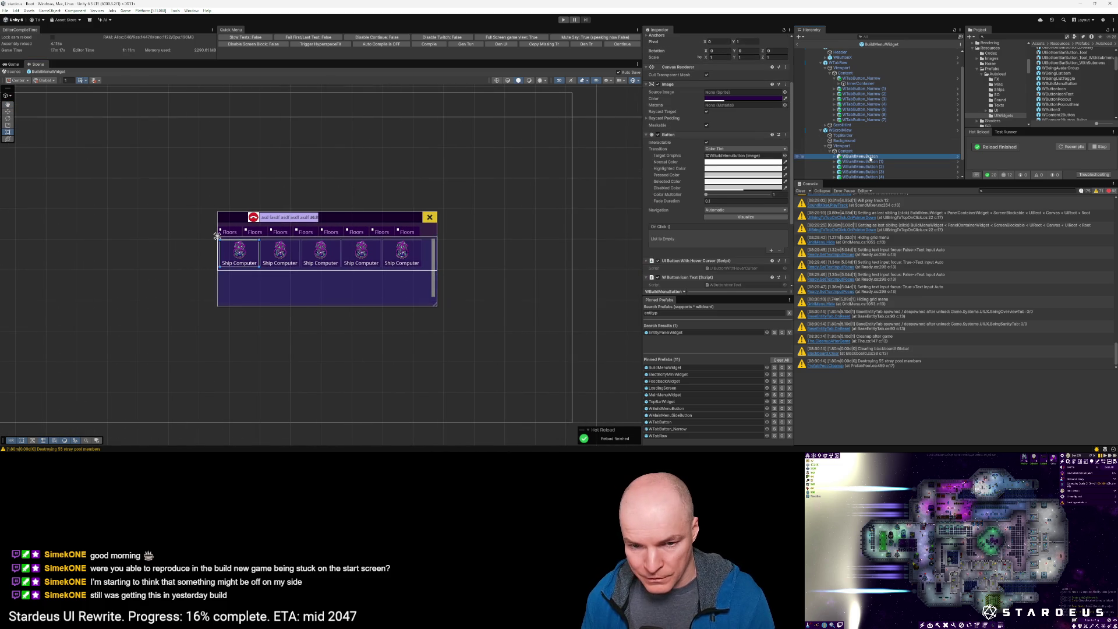
{"action": "scroll", "coordinate": [870, 159], "scroll_direction": "down", "scroll_amount": 2}
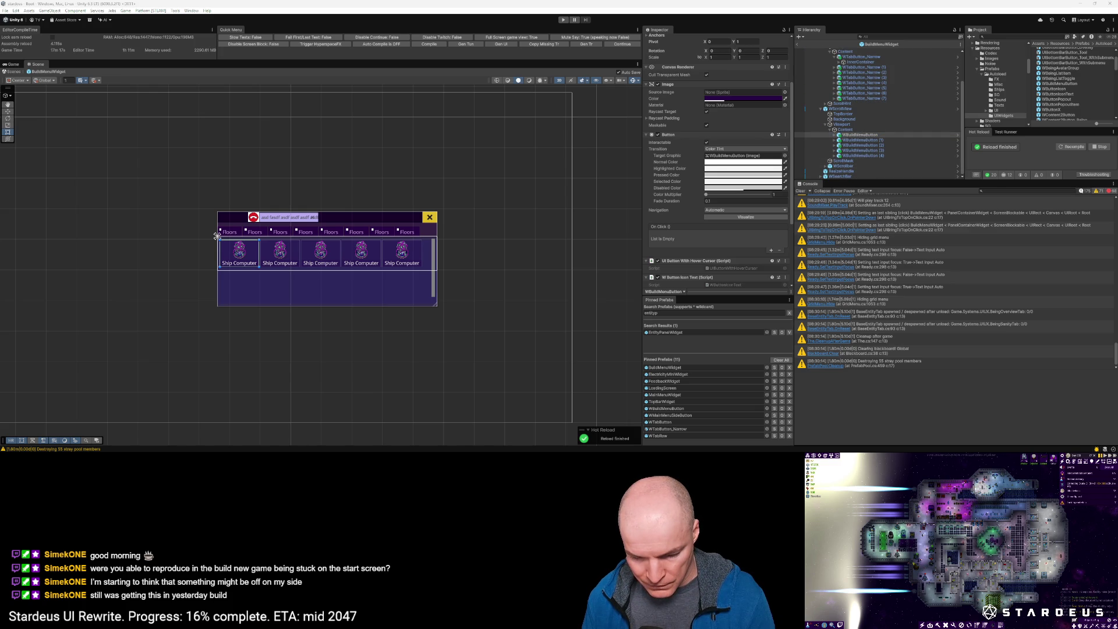
{"action": "left_click", "coordinate": [874, 155]}
{"action": "key", "text": "ctrl+d"}
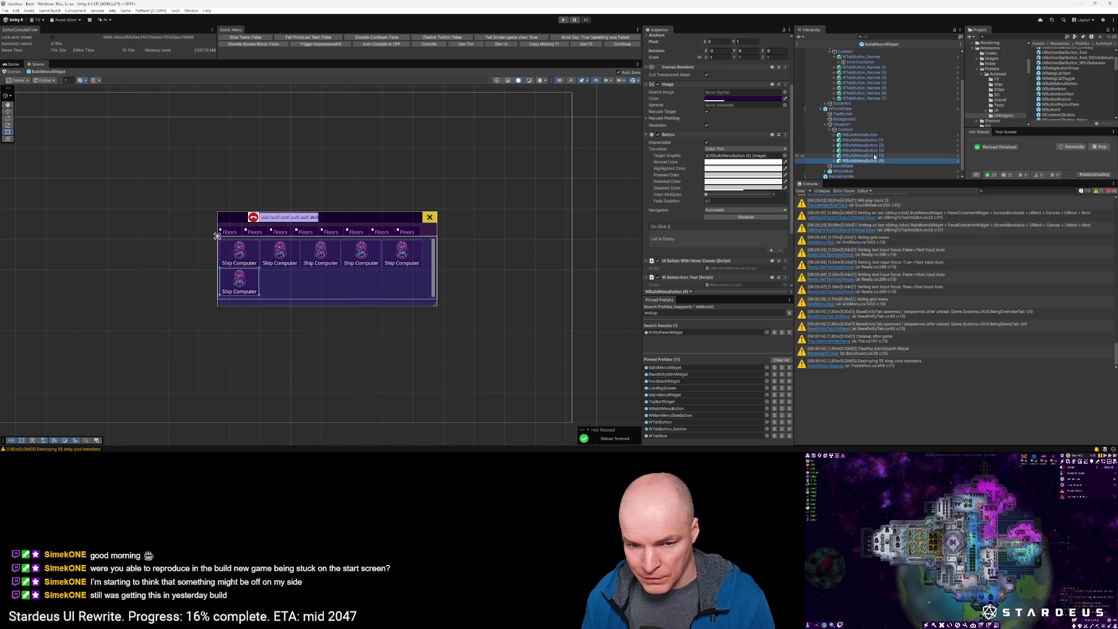
{"action": "key", "text": "ctrl+d"}
{"action": "key", "text": "ctrl+d"}
{"action": "key", "text": "ctrl+d"}
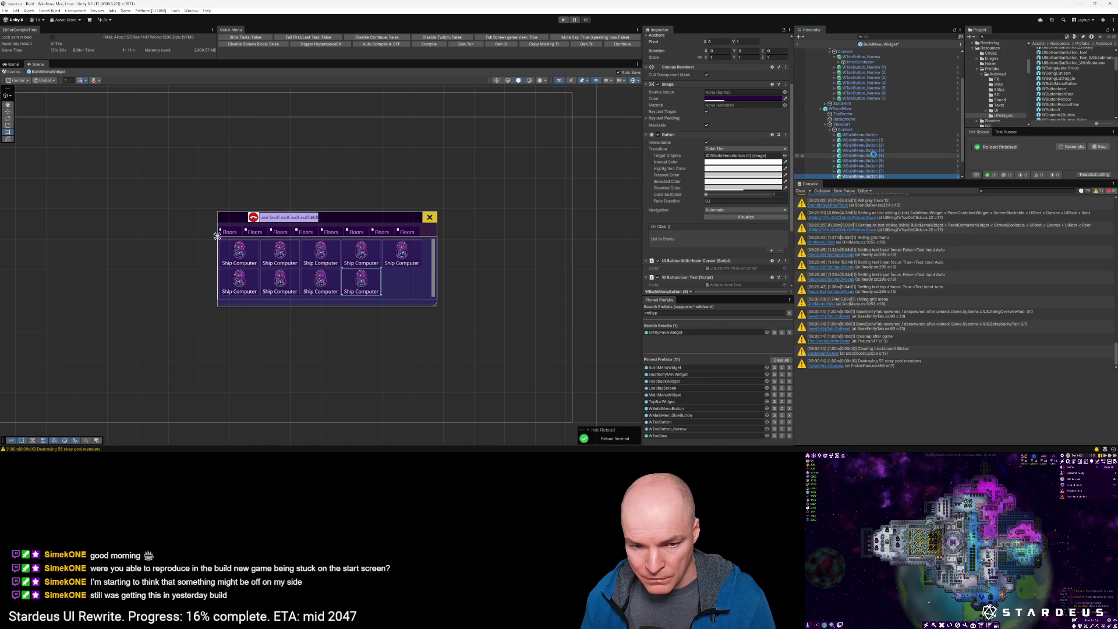
{"action": "key", "text": "ctrl+d"}
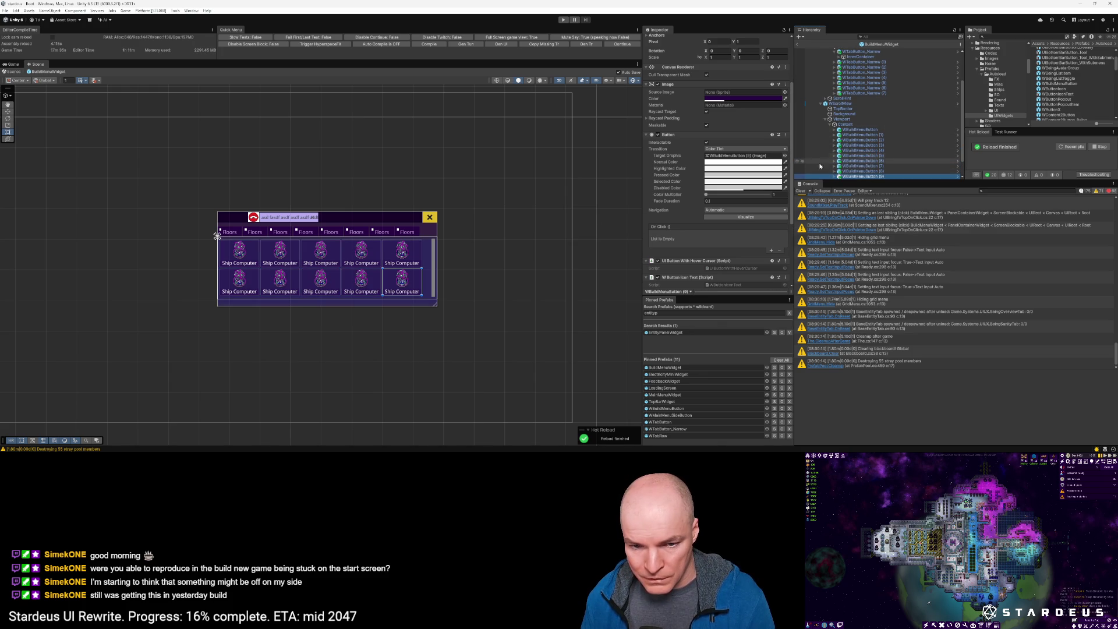
{"action": "scroll", "coordinate": [499, 268], "scroll_direction": "down", "scroll_amount": 3}
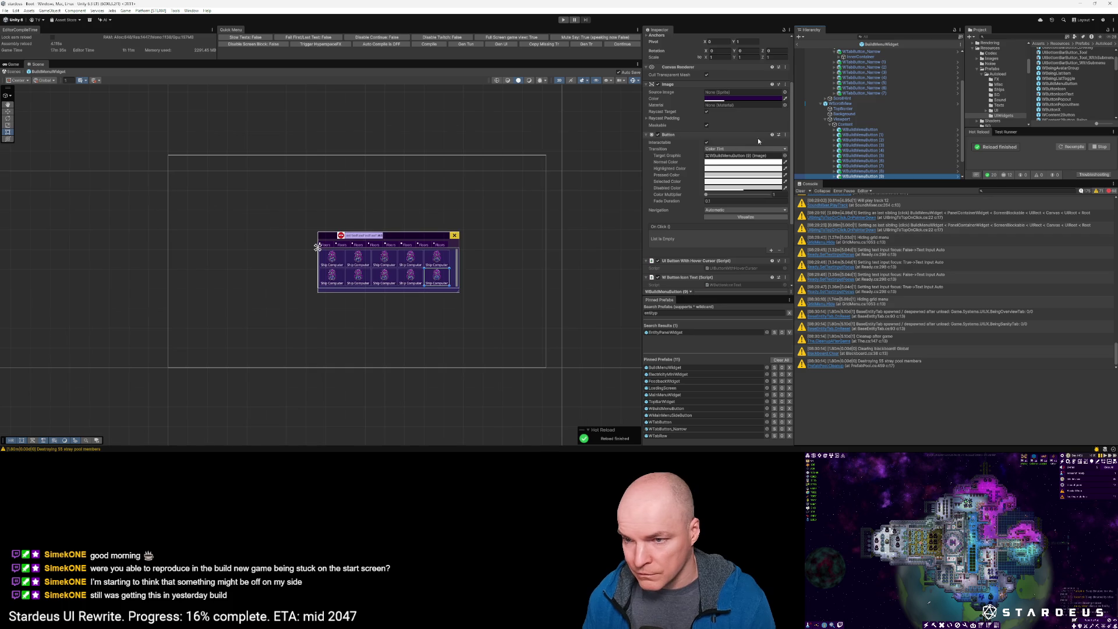
{"action": "scroll", "coordinate": [752, 141], "scroll_direction": "up", "scroll_amount": 3}
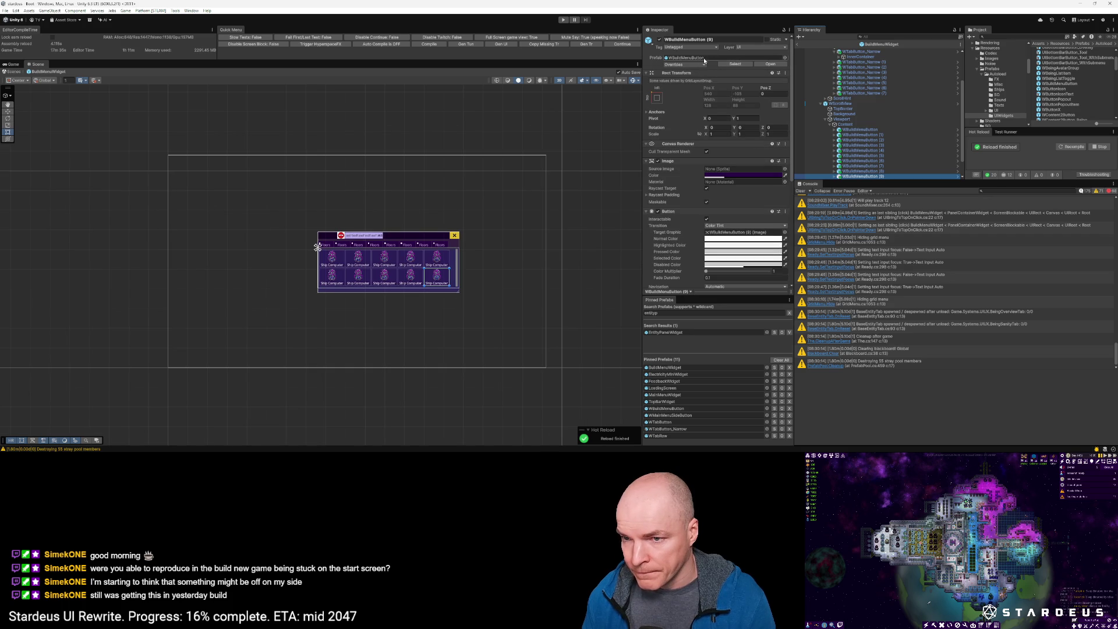
{"action": "scroll", "coordinate": [862, 93], "scroll_direction": "up", "scroll_amount": 3}
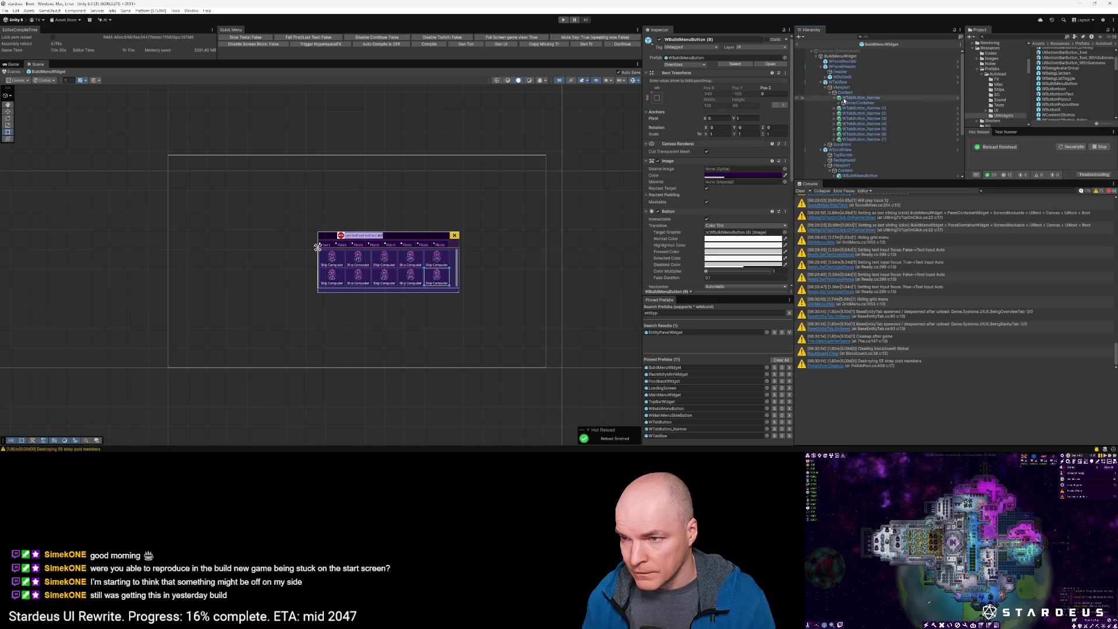
{"action": "left_click", "coordinate": [847, 57]}
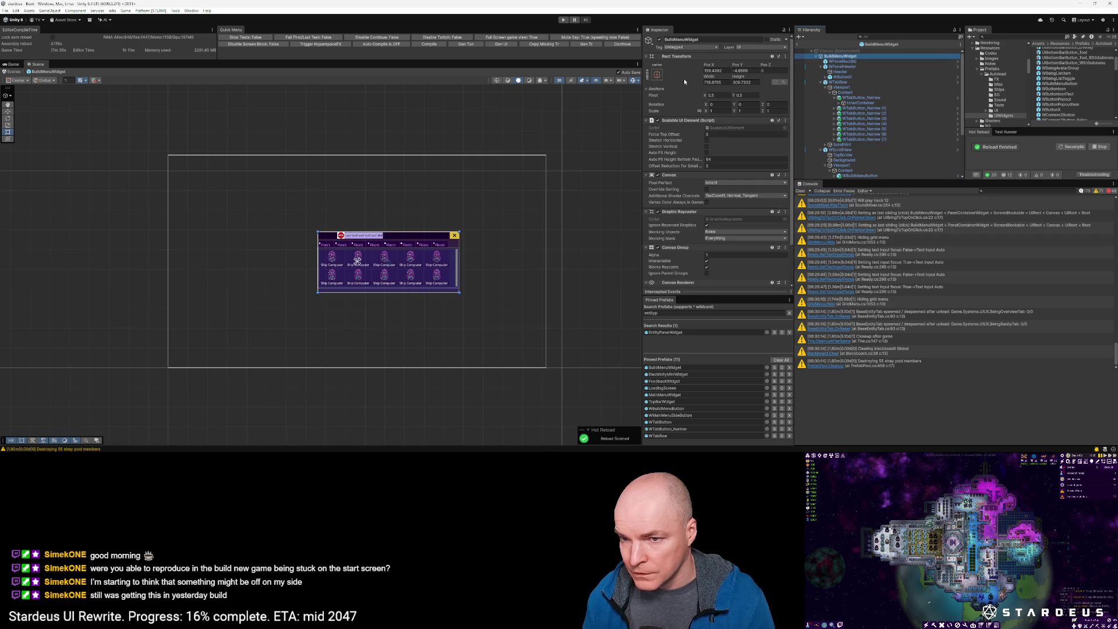
Step: Reset the BuildMenuWidget's Pos X and Pos Y to 0
{"action": "mouse_move", "coordinate": [712, 77]}
{"action": "left_mouse_down"}
{"action": "mouse_move", "coordinate": [815, 87]}
{"action": "mouse_move", "coordinate": [349, 142]}
{"action": "mouse_move", "coordinate": [138, 214]}
{"action": "mouse_move", "coordinate": [475, 245]}
{"action": "mouse_move", "coordinate": [1023, 250]}
{"action": "left_mouse_up"}
{"action": "left_click", "coordinate": [716, 70]}
{"action": "type", "text": "0"}
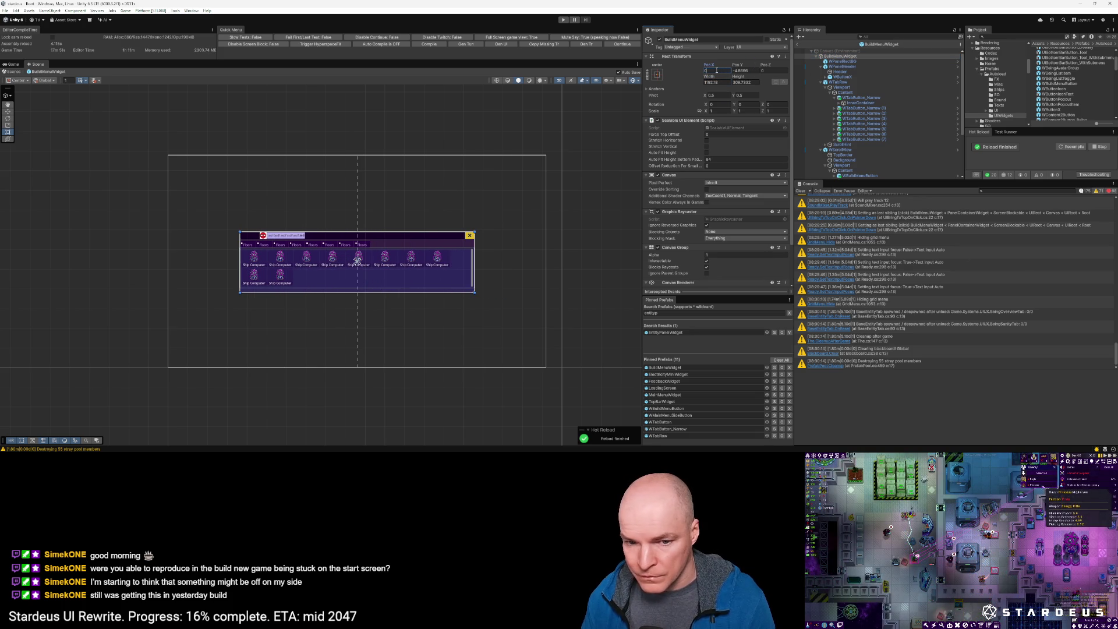
{"action": "left_click", "coordinate": [746, 71]}
{"action": "type", "text": "0"}
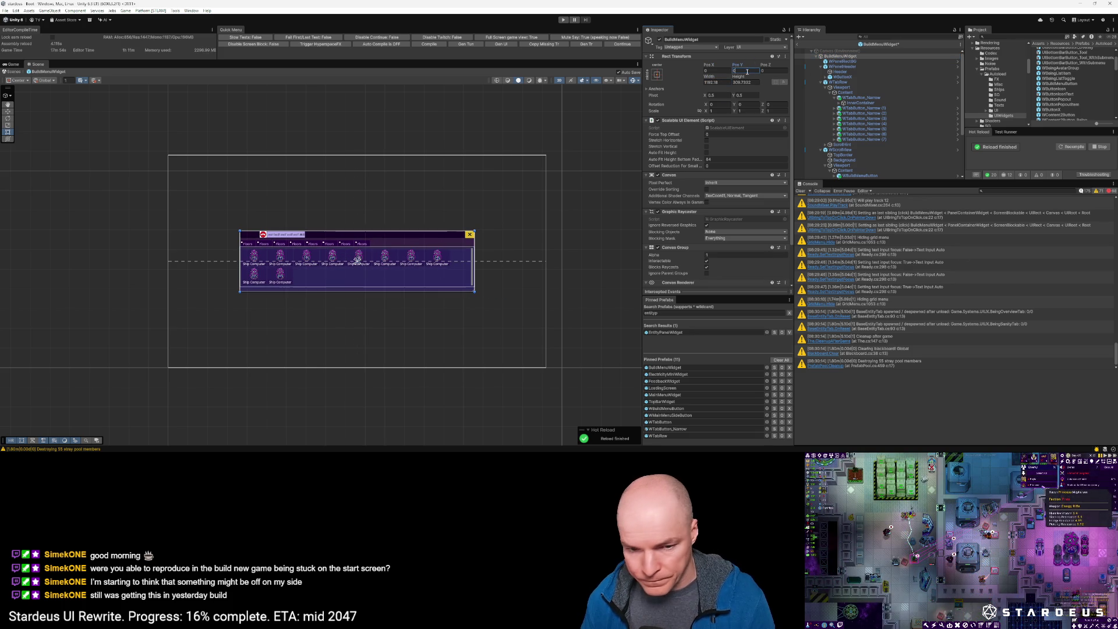
Step: Anchor the widget at bottom centre and raise it to Pos Y 128
{"action": "left_click", "coordinate": [657, 74]}
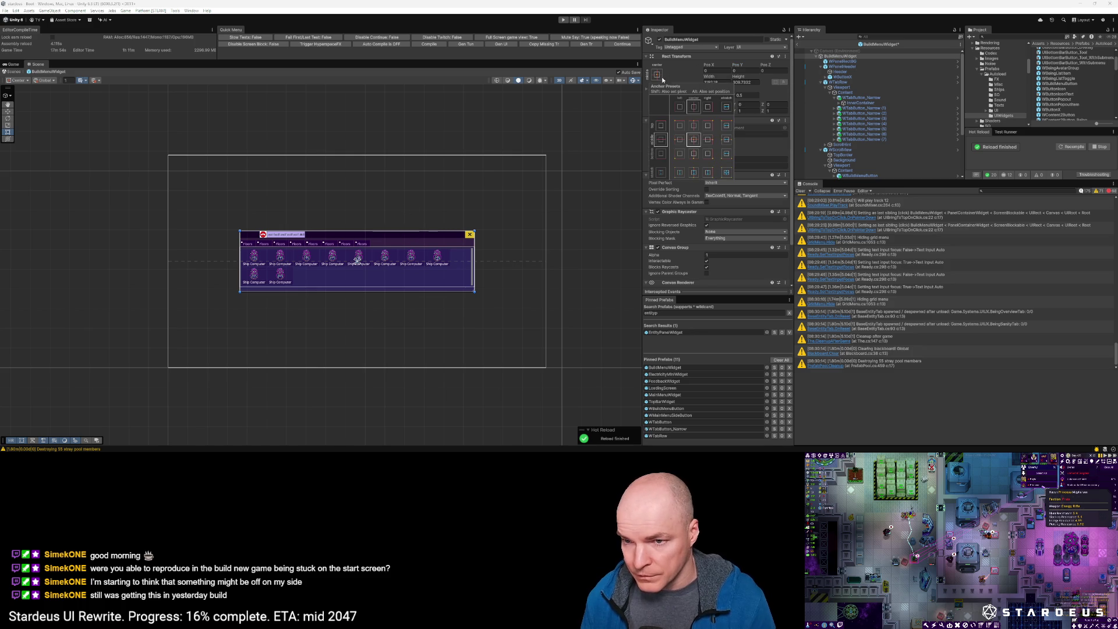
{"action": "left_click", "coordinate": [694, 154], "text": "alt+shift"}
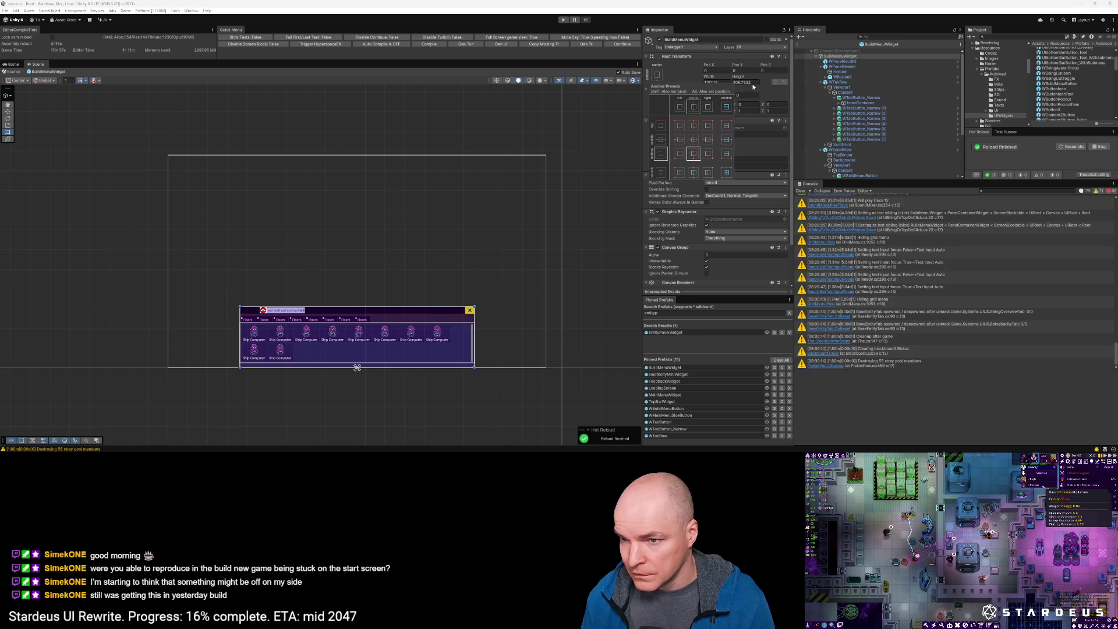
{"action": "left_click", "coordinate": [739, 70]}
{"action": "type", "text": "128"}
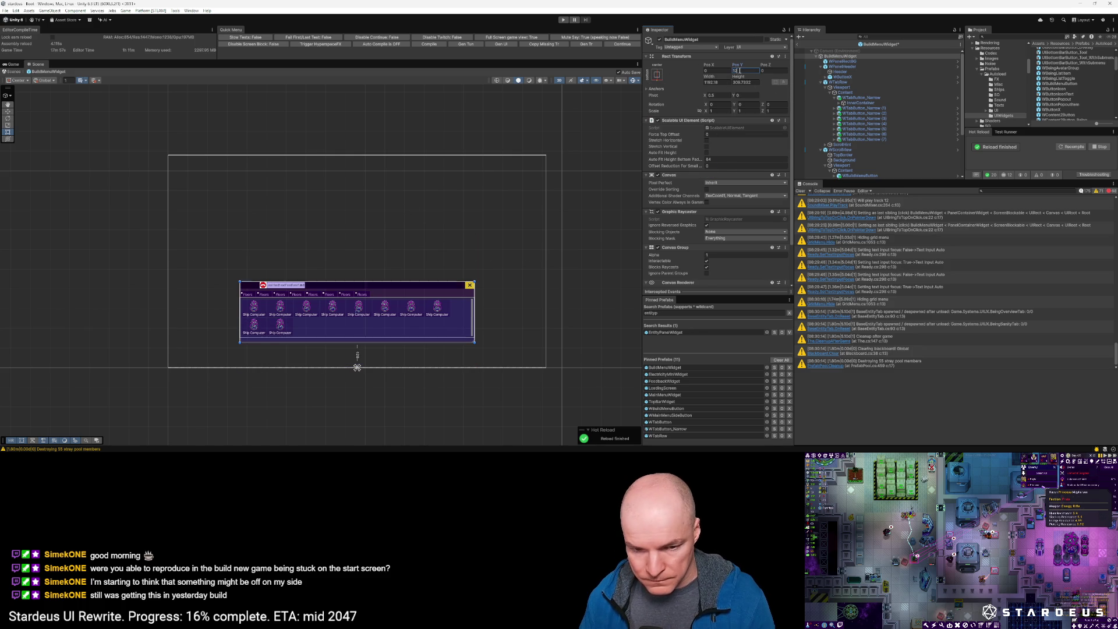
Step: Widen the widget to about 1382 so all ten buttons fit in one row
{"action": "scroll", "coordinate": [327, 328], "scroll_direction": "up", "scroll_amount": 2}
{"action": "scroll", "coordinate": [327, 331], "scroll_direction": "up", "scroll_amount": 1}
{"action": "scroll", "coordinate": [392, 297], "scroll_direction": "down", "scroll_amount": 2}
{"action": "left_click_drag", "start_coordinate": [709, 77], "coordinate": [776, 80]}
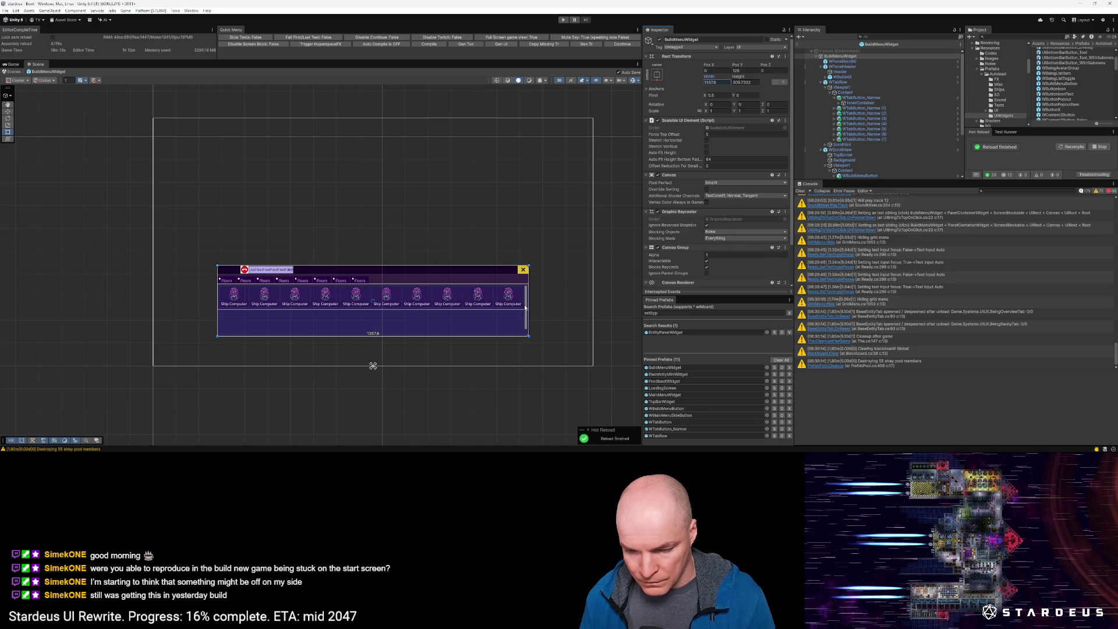
Step: Set the BuildMenuWidget's width to 1360
{"action": "scroll", "coordinate": [525, 308], "scroll_direction": "up", "scroll_amount": 10}
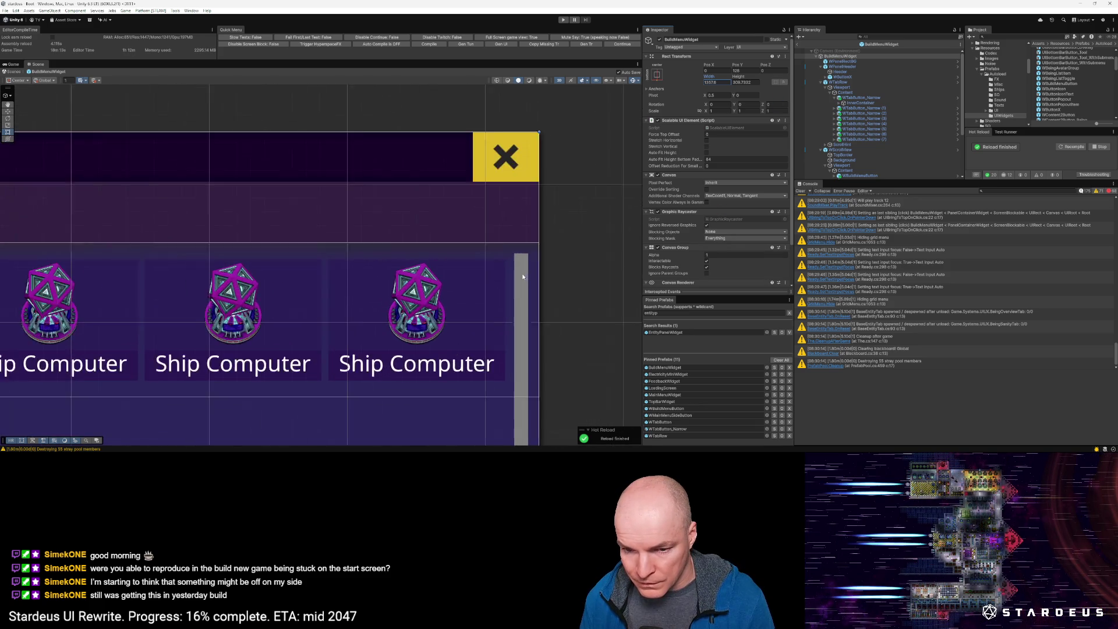
{"action": "scroll", "coordinate": [522, 276], "scroll_direction": "up", "scroll_amount": 3}
{"action": "left_click_drag", "start_coordinate": [713, 80], "coordinate": [710, 79]}
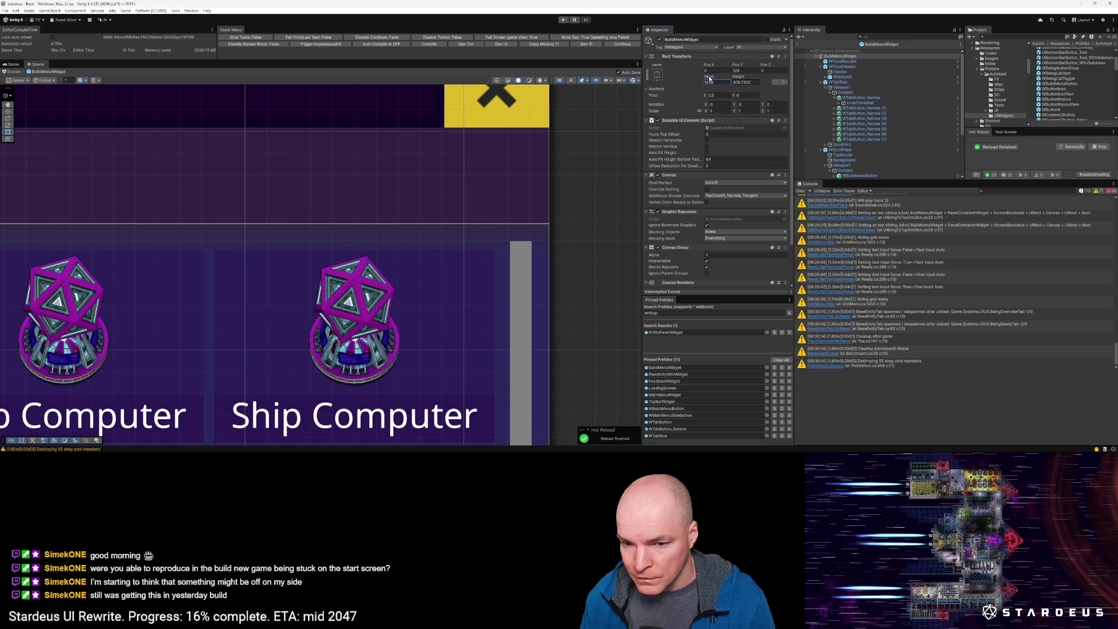
{"action": "left_click_drag", "start_coordinate": [709, 79], "coordinate": [711, 77]}
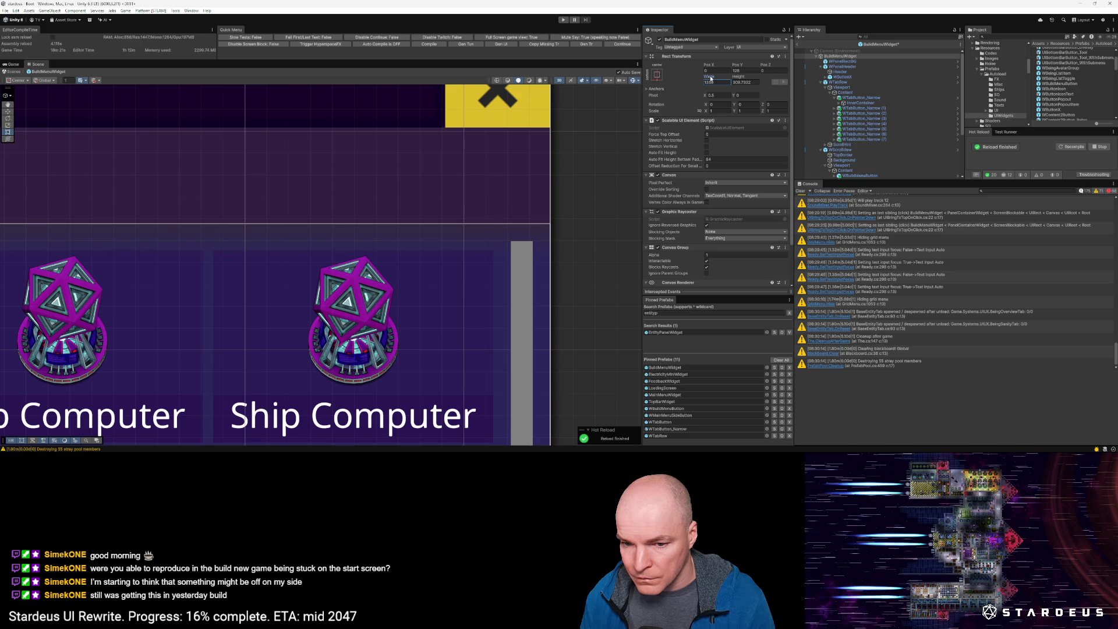
{"action": "left_click", "coordinate": [720, 83]}
{"action": "type", "text": "1360"}
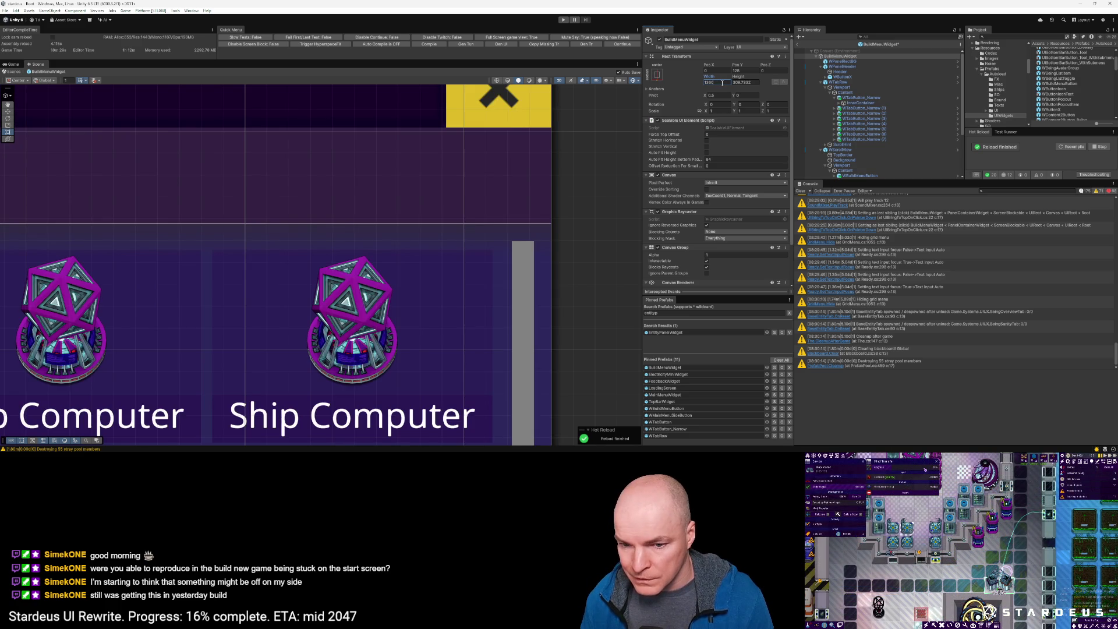
Step: Set the BuildMenuWidget's height to 300
{"action": "scroll", "coordinate": [484, 267], "scroll_direction": "down", "scroll_amount": 4}
{"action": "scroll", "coordinate": [497, 277], "scroll_direction": "up", "scroll_amount": 6}
{"action": "scroll", "coordinate": [492, 273], "scroll_direction": "up", "scroll_amount": 3}
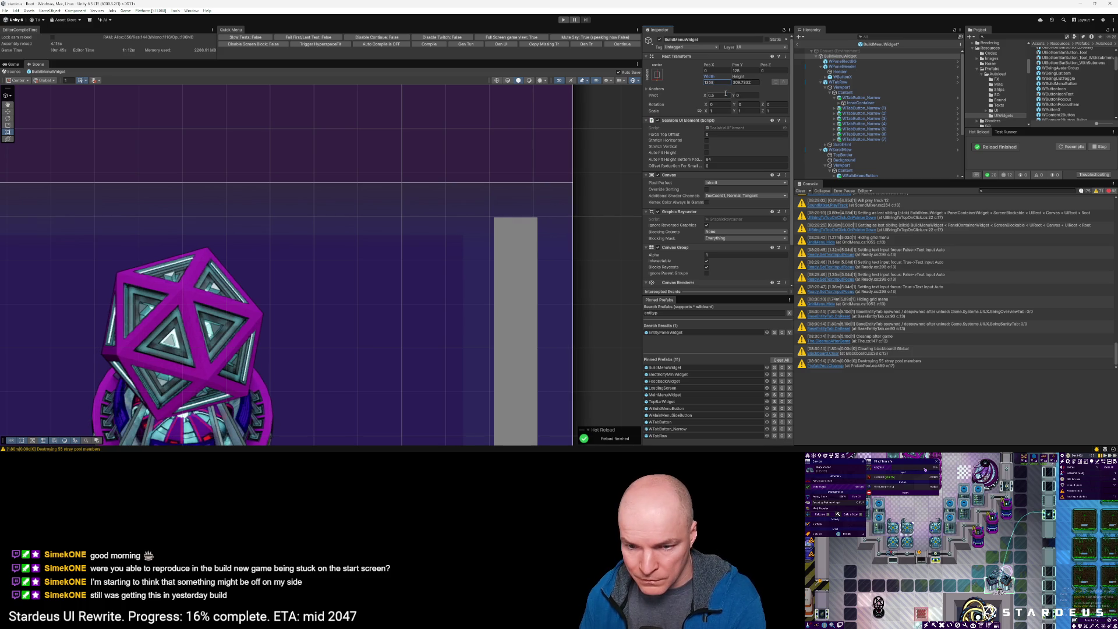
{"action": "scroll", "coordinate": [504, 327], "scroll_direction": "down", "scroll_amount": 5}
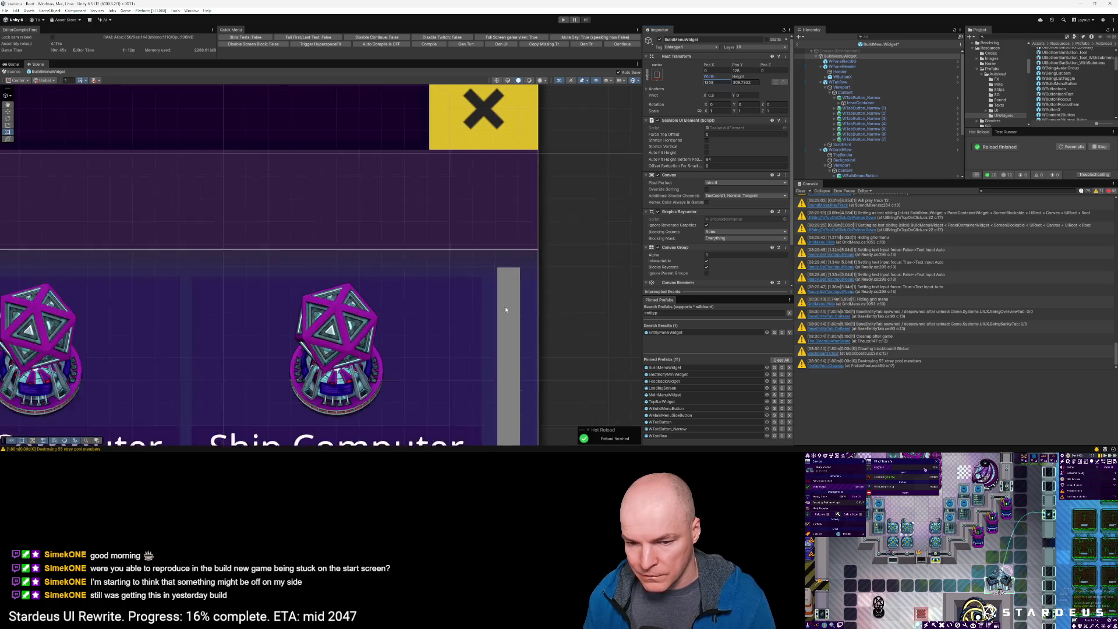
{"action": "scroll", "coordinate": [504, 318], "scroll_direction": "down", "scroll_amount": 3}
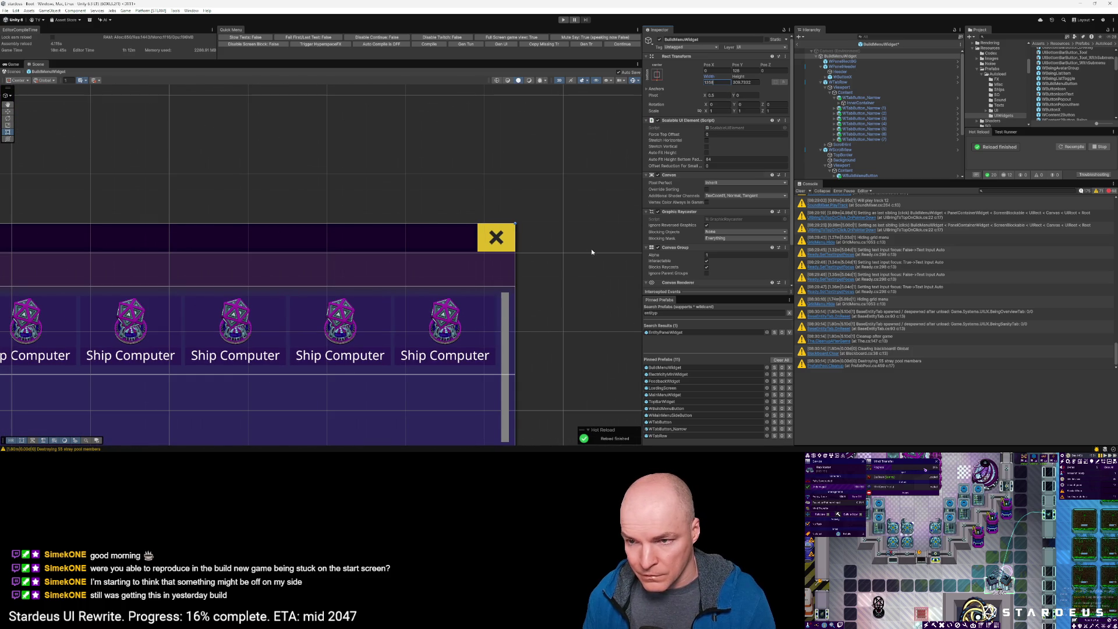
{"action": "left_click", "coordinate": [751, 83]}
{"action": "type", "text": "300"}
{"action": "scroll", "coordinate": [486, 306], "scroll_direction": "down", "scroll_amount": 5}
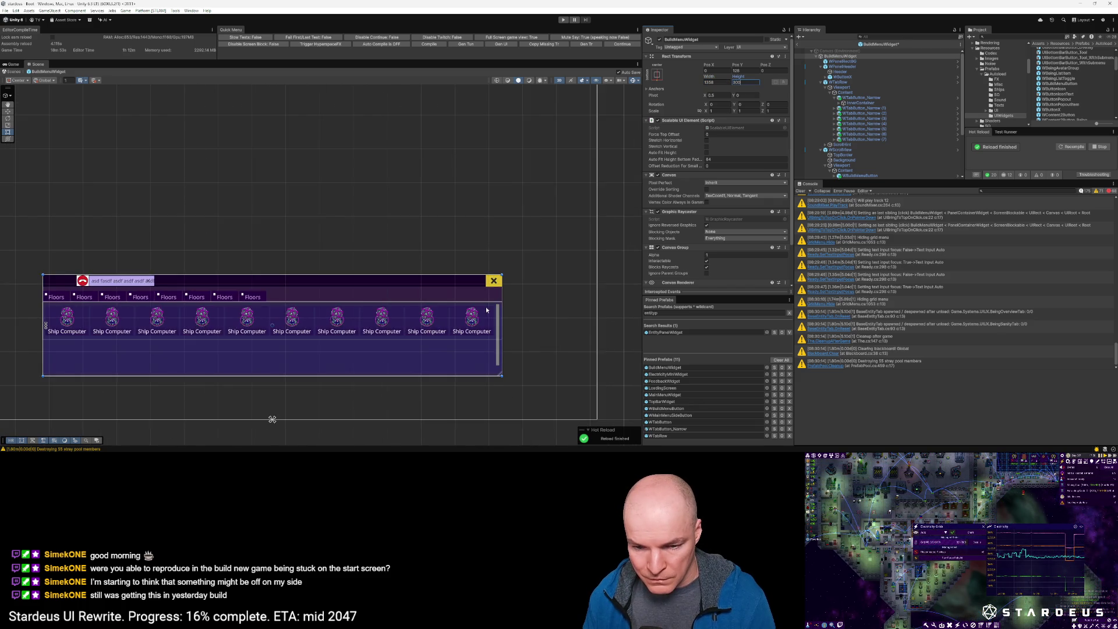
Step: Select all ten Ship Computer buttons and duplicate them twice to make three rows
{"action": "scroll", "coordinate": [486, 312], "scroll_direction": "down", "scroll_amount": 1}
{"action": "left_click_drag", "start_coordinate": [521, 312], "coordinate": [559, 265]}
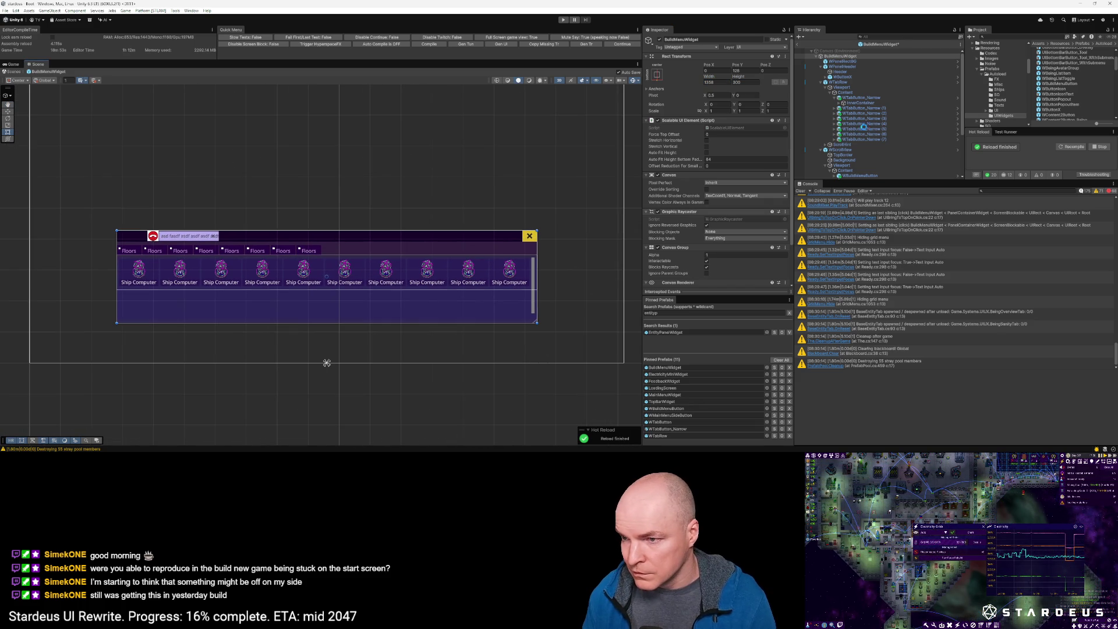
{"action": "scroll", "coordinate": [842, 103], "scroll_direction": "down", "scroll_amount": 3}
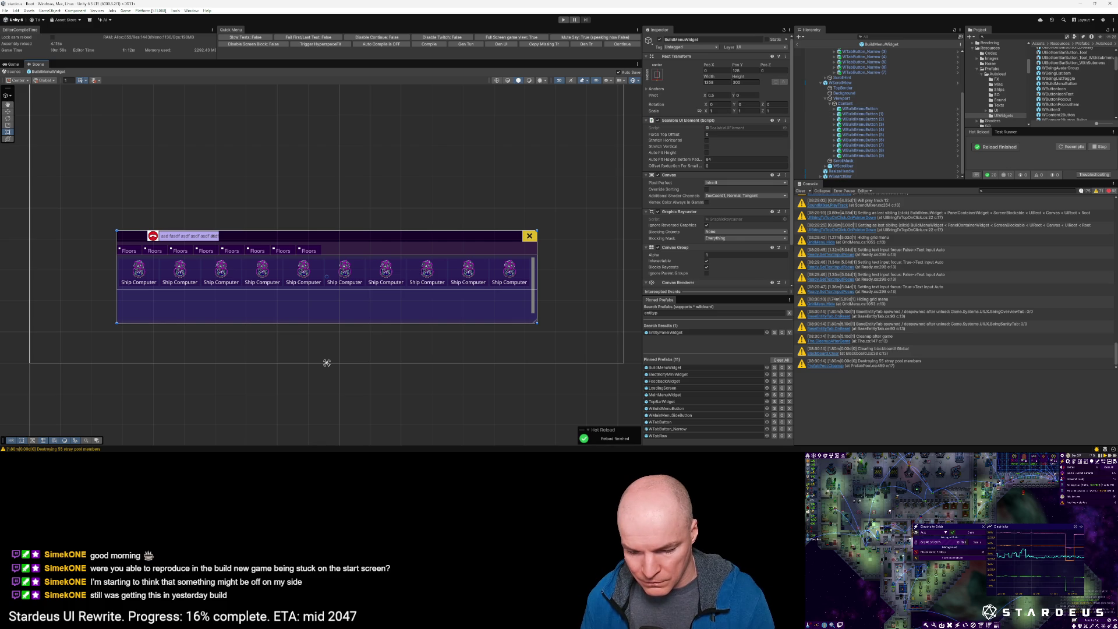
{"action": "left_click", "coordinate": [866, 155]}
{"action": "left_click", "coordinate": [863, 110], "text": "shift"}
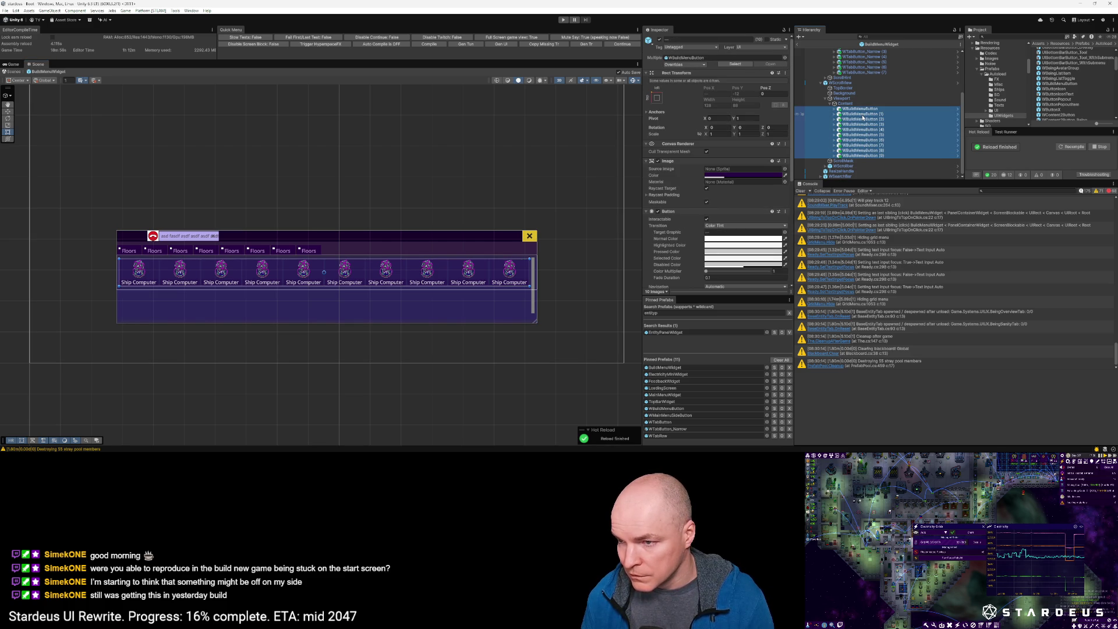
{"action": "key", "text": "ctrl+d"}
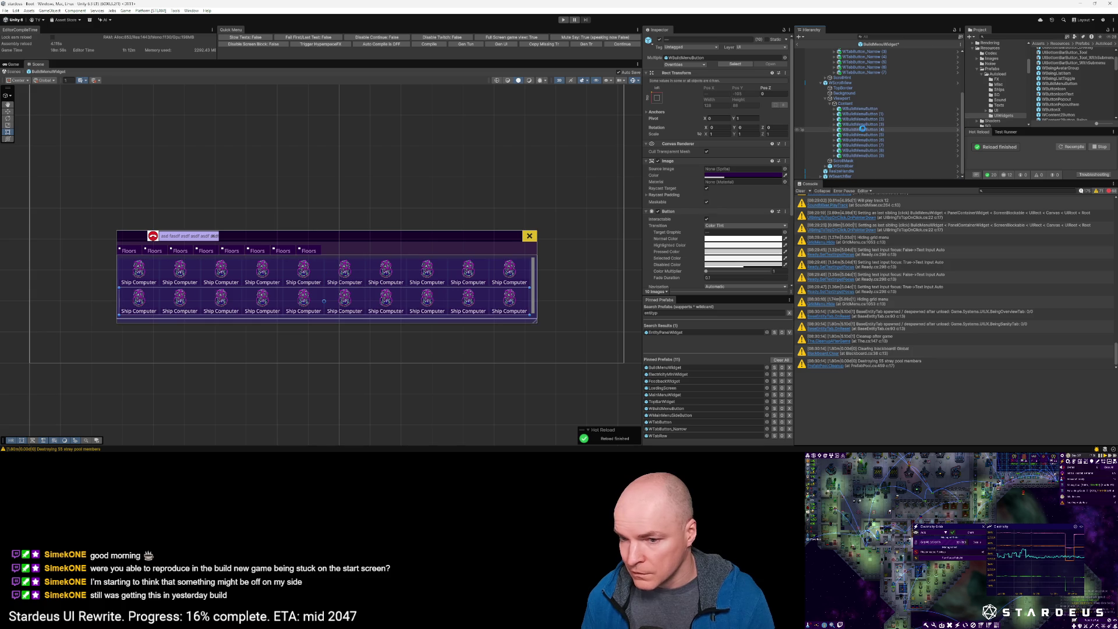
{"action": "key", "text": "ctrl+d"}
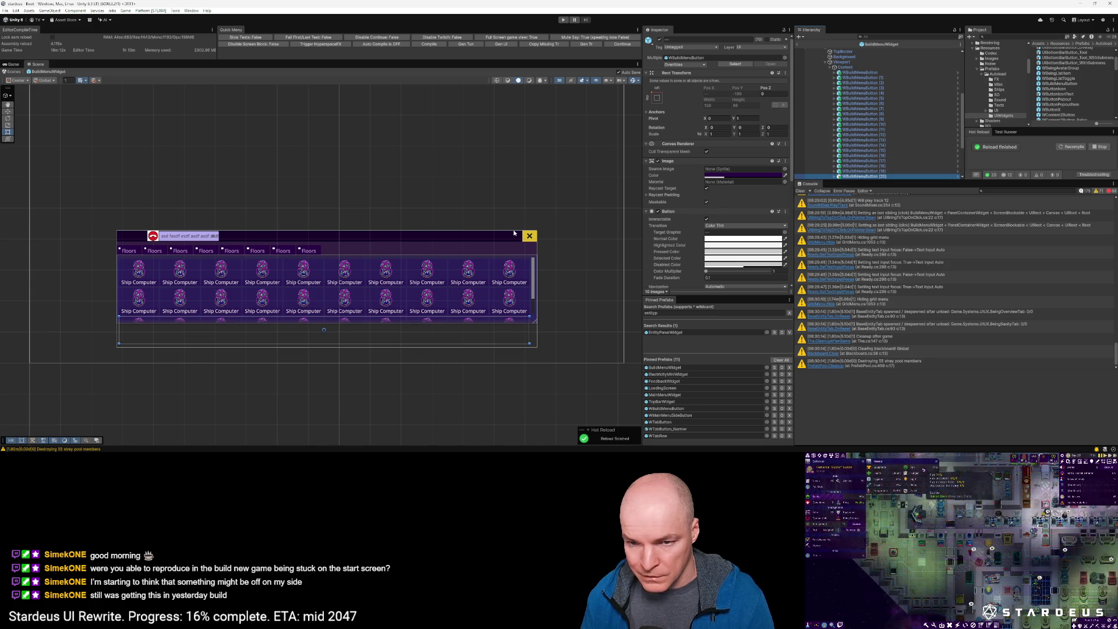
Step: Increase the BuildMenuWidget's Height so the three rows fit
{"action": "scroll", "coordinate": [846, 69], "scroll_direction": "up", "scroll_amount": 5}
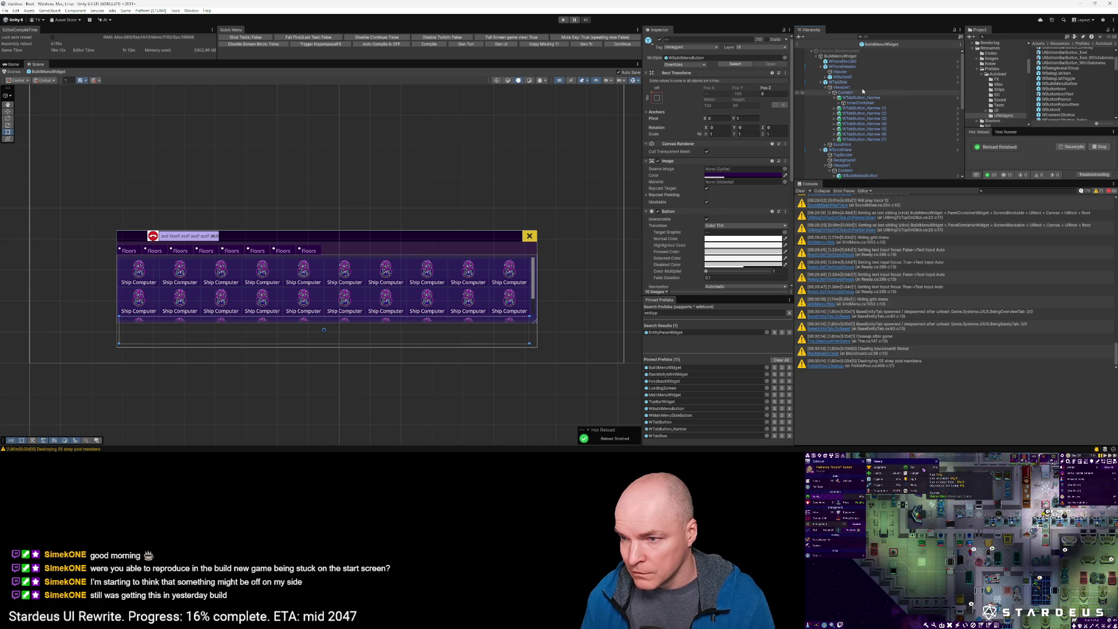
{"action": "left_click", "coordinate": [844, 57]}
{"action": "left_click_drag", "start_coordinate": [738, 76], "coordinate": [758, 75]}
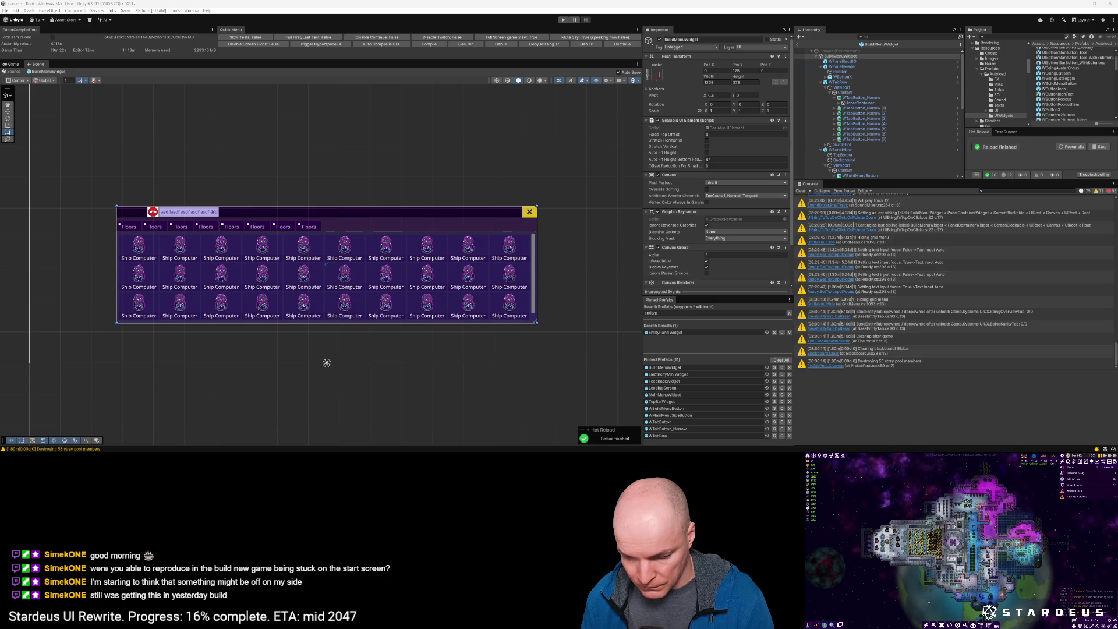
{"action": "left_click", "coordinate": [736, 82]}
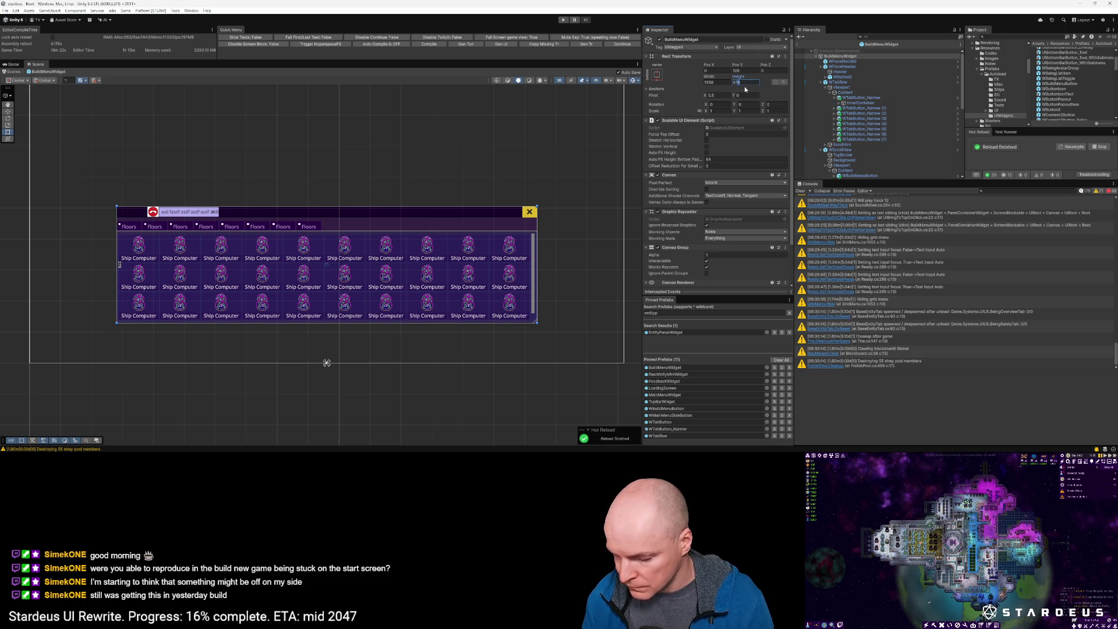
Step: Change the BuildMenuWidget's Rect Transform height to 370
{"action": "type", "text": "370"}
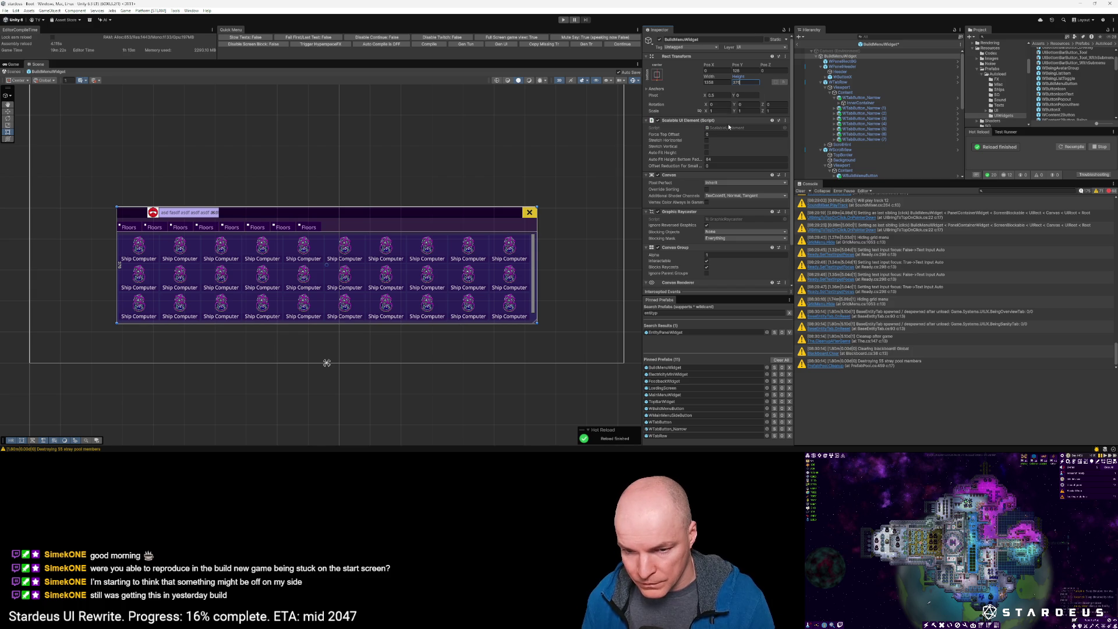
{"action": "scroll", "coordinate": [527, 303], "scroll_direction": "up", "scroll_amount": 3}
{"action": "scroll", "coordinate": [532, 333], "scroll_direction": "up", "scroll_amount": 8}
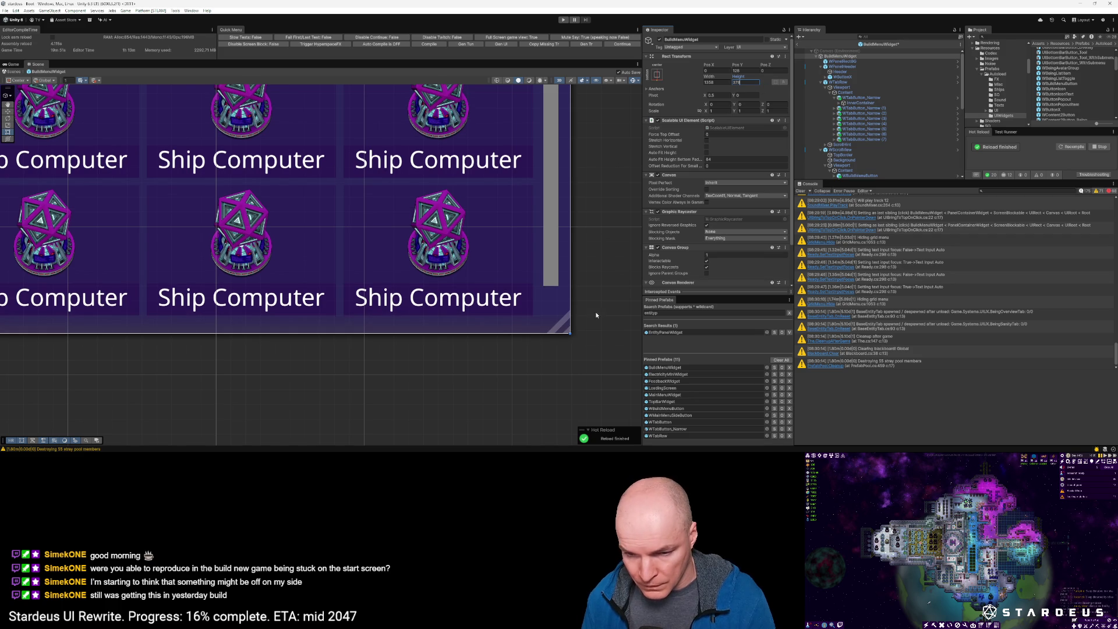
{"action": "scroll", "coordinate": [559, 307], "scroll_direction": "down", "scroll_amount": 3}
{"action": "scroll", "coordinate": [547, 307], "scroll_direction": "down", "scroll_amount": 8}
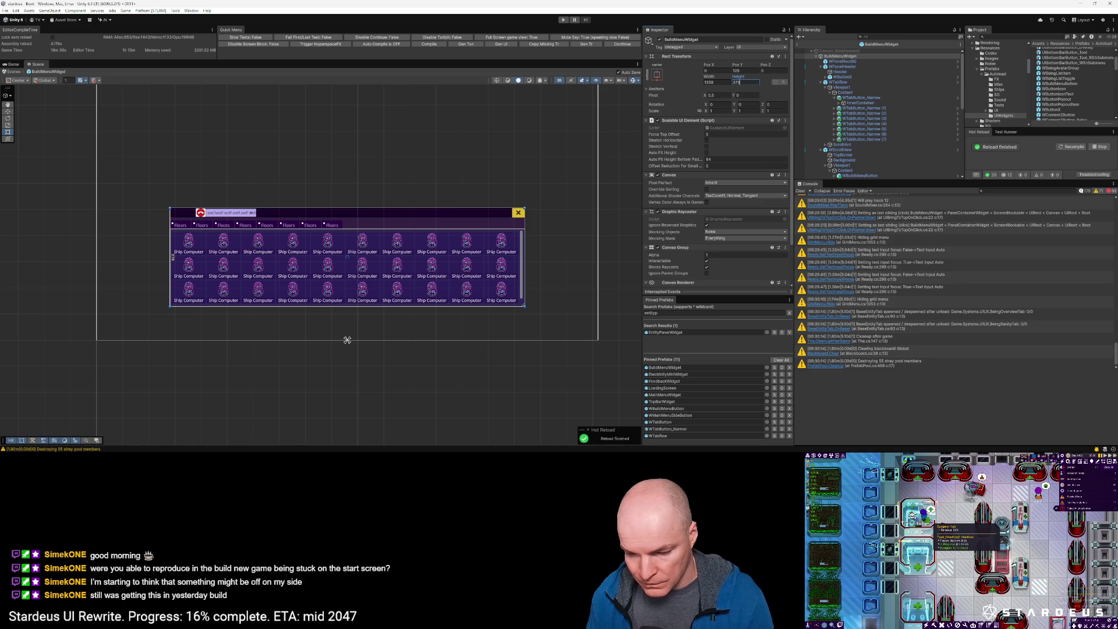
{"action": "key", "text": "Return"}
Step: Select the grid's scrollbar, then the scroll view object
{"action": "scroll", "coordinate": [523, 239], "scroll_direction": "up", "scroll_amount": 5}
{"action": "left_click", "coordinate": [522, 246]}
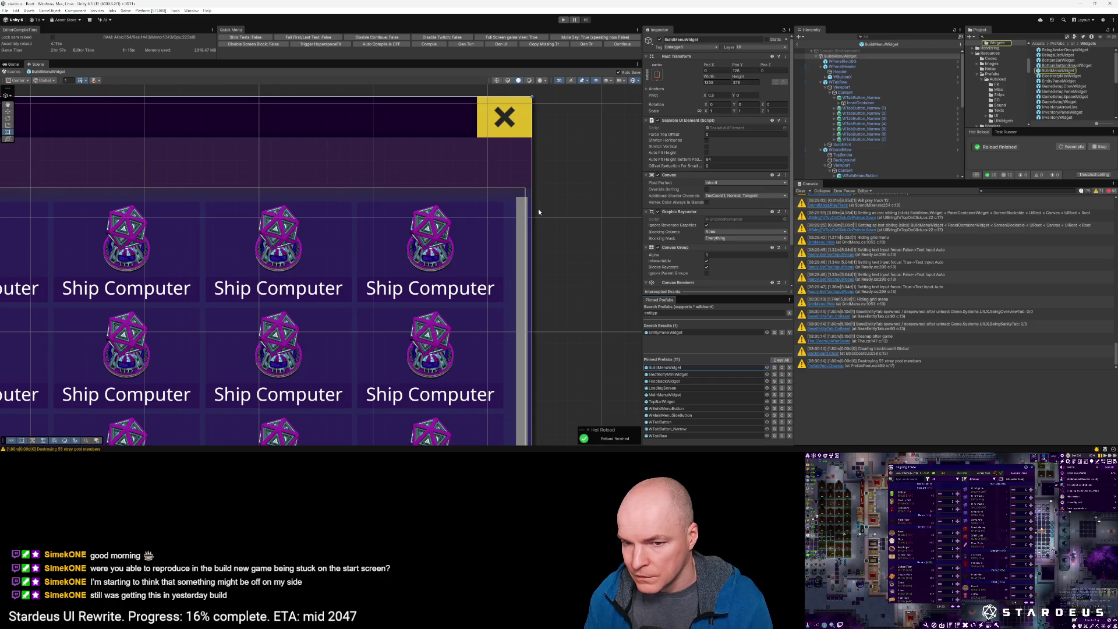
{"action": "left_click", "coordinate": [840, 150]}
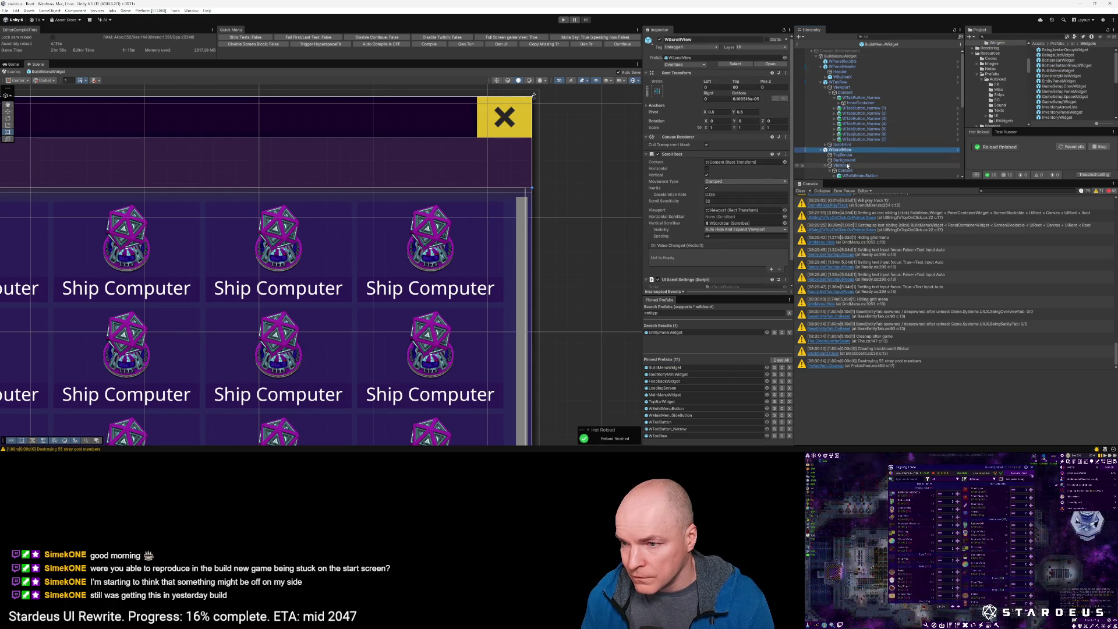
Step: Adjust the Scroll Rect spacing, finally typing 84 as its value
{"action": "left_click_drag", "start_coordinate": [698, 236], "coordinate": [694, 237]}
{"action": "left_click", "coordinate": [714, 237]}
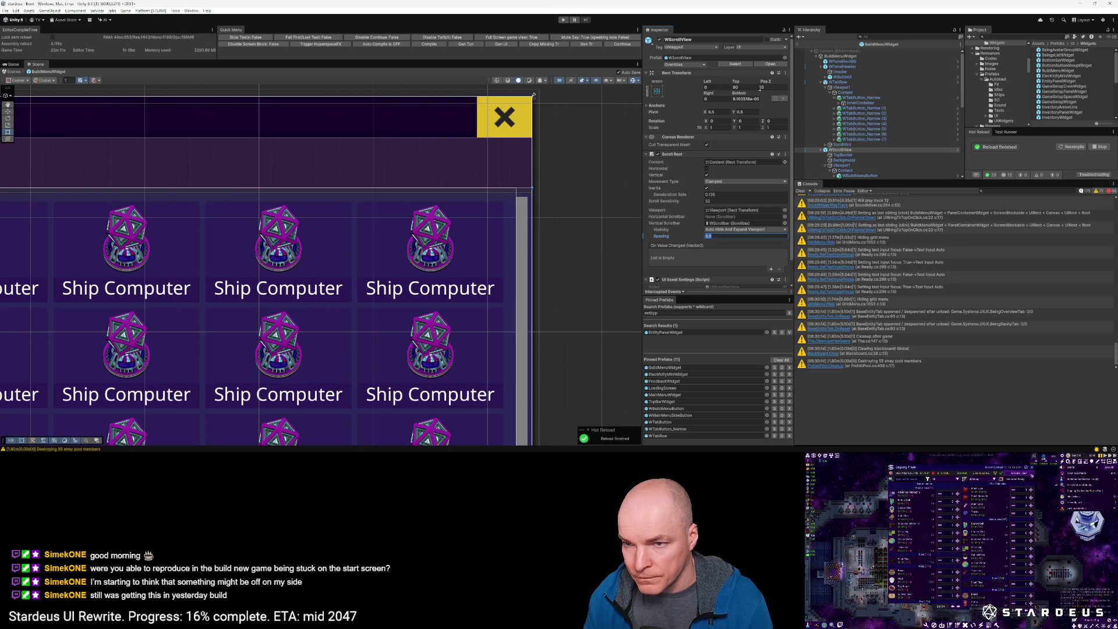
{"action": "type", "text": "4"}
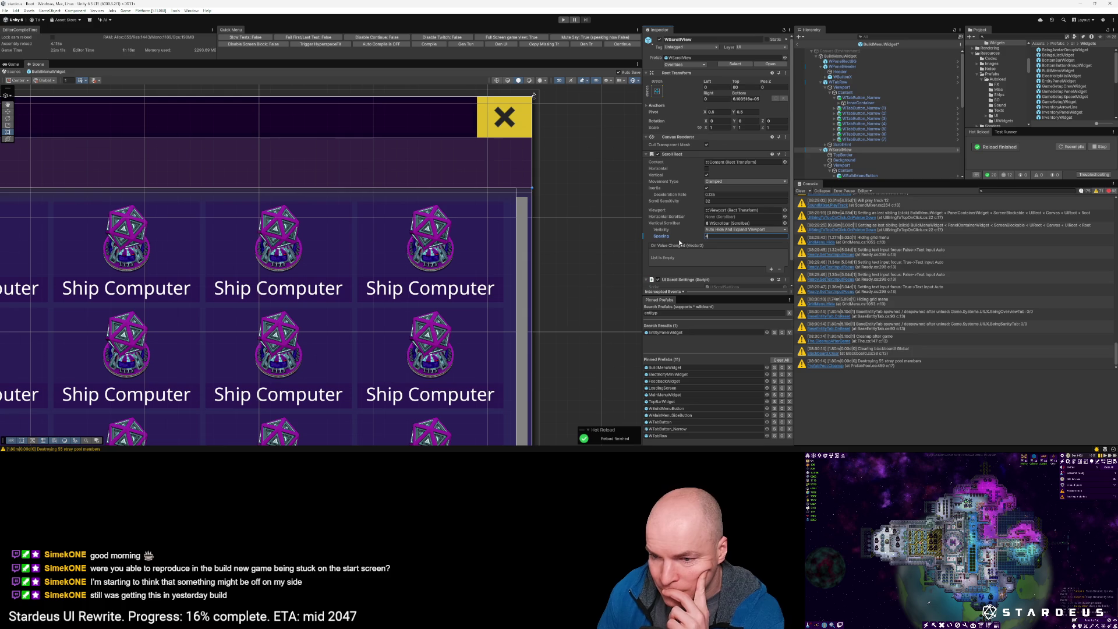
{"action": "mouse_move", "coordinate": [678, 238]}
{"action": "left_mouse_down"}
{"action": "mouse_move", "coordinate": [664, 239]}
{"action": "mouse_move", "coordinate": [688, 239]}
{"action": "left_mouse_up"}
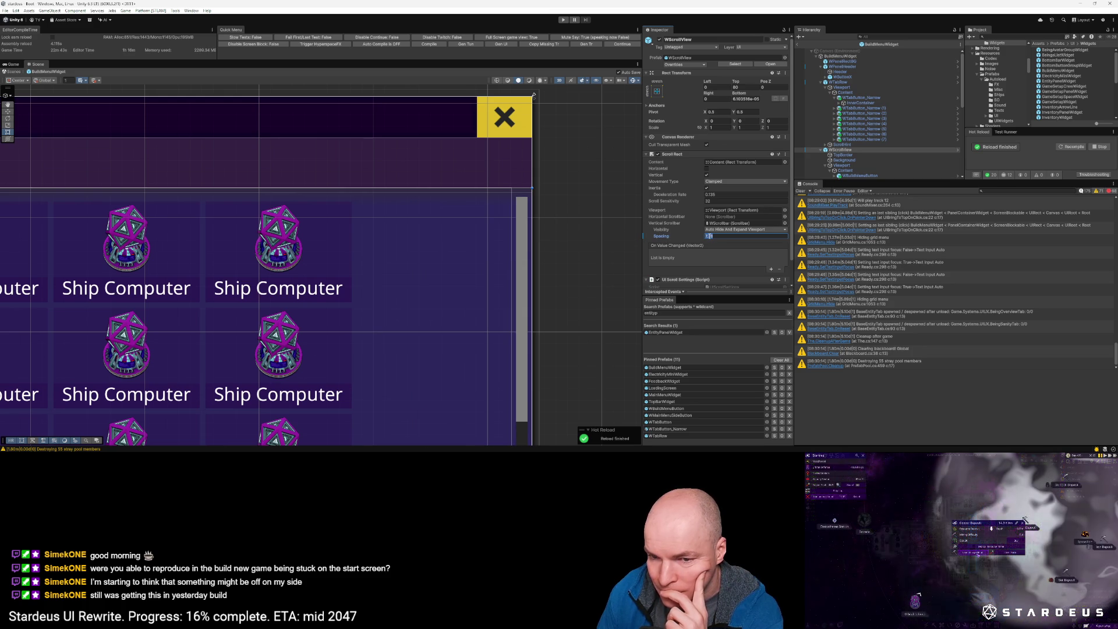
{"action": "type", "text": "8"}
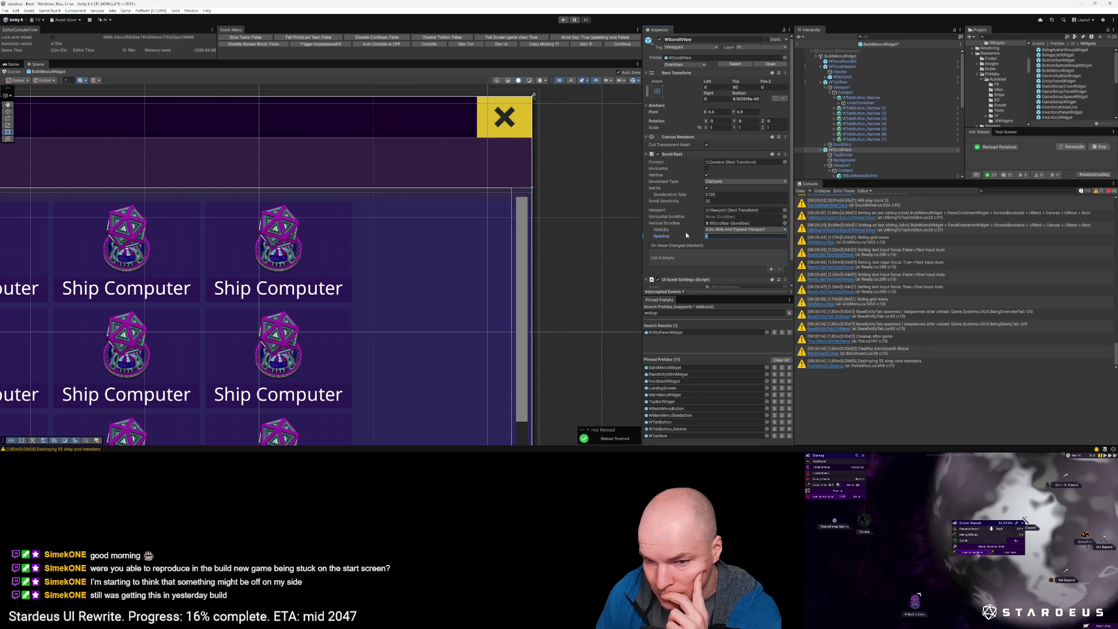
{"action": "type", "text": "4"}
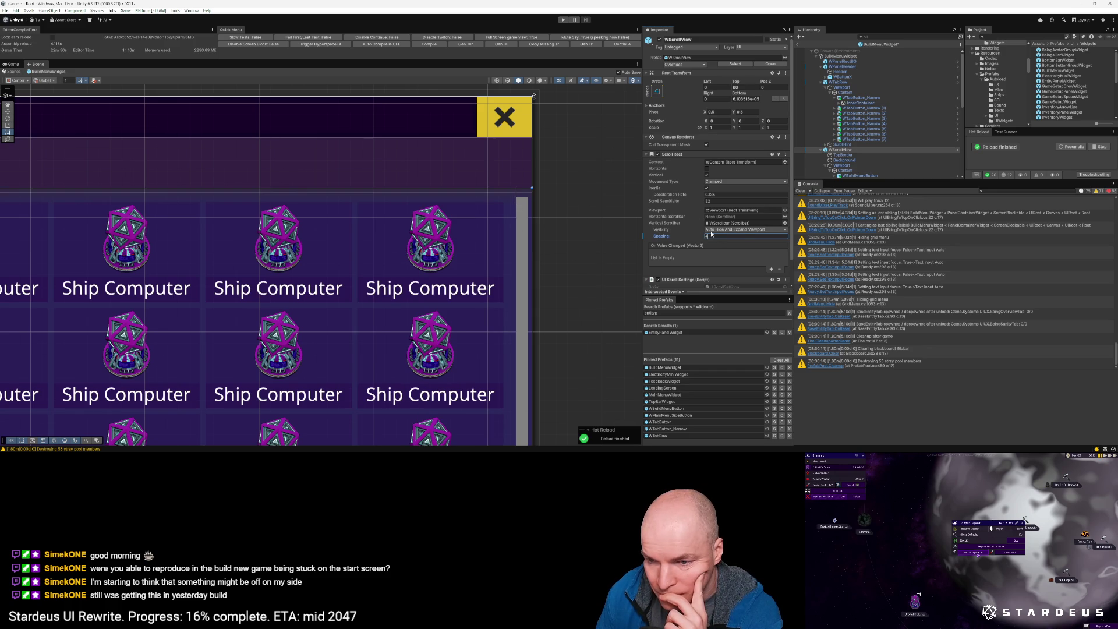
Step: Apply the spacing to the 'WScrollView' prefab and select the scrollbar object
{"action": "right_click", "coordinate": [663, 236]}
{"action": "left_click", "coordinate": [692, 255]}
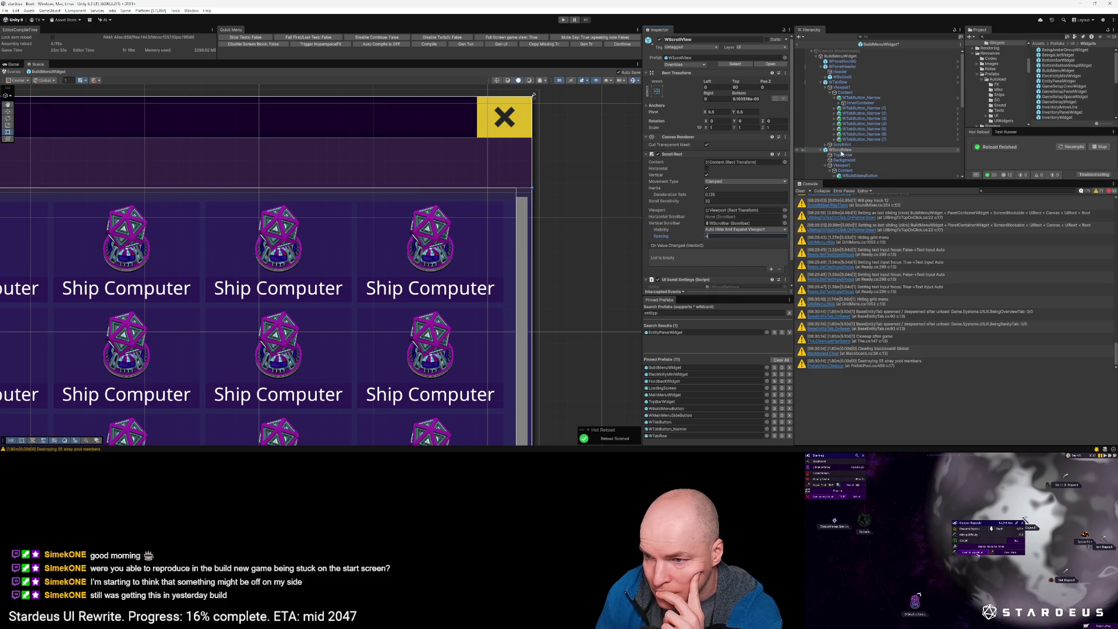
{"action": "scroll", "coordinate": [841, 152], "scroll_direction": "down", "scroll_amount": 10}
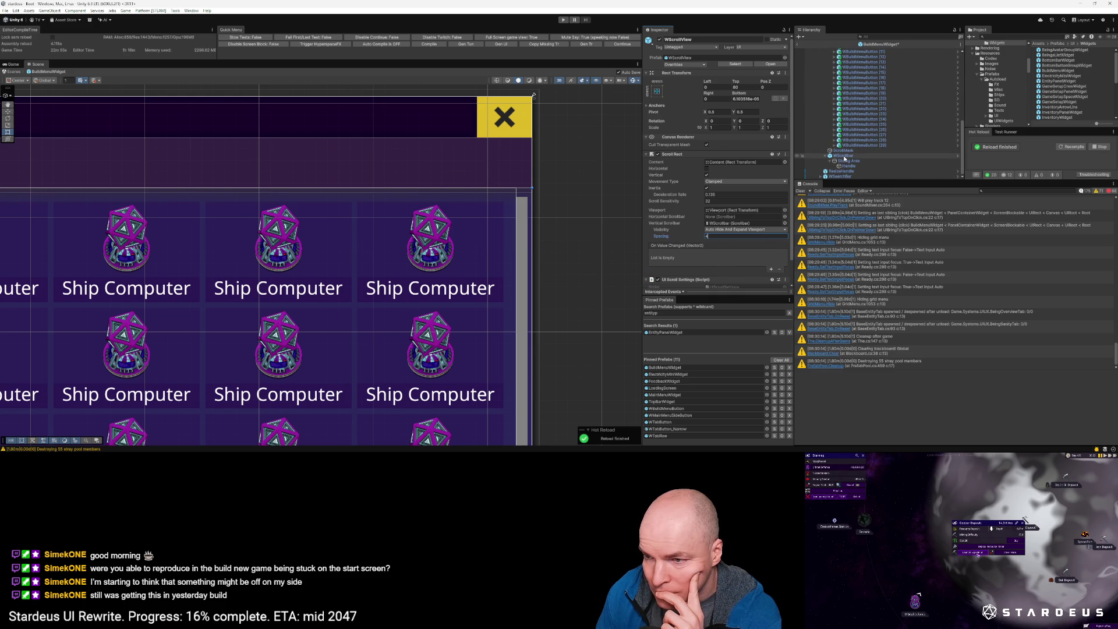
{"action": "left_click", "coordinate": [843, 156]}
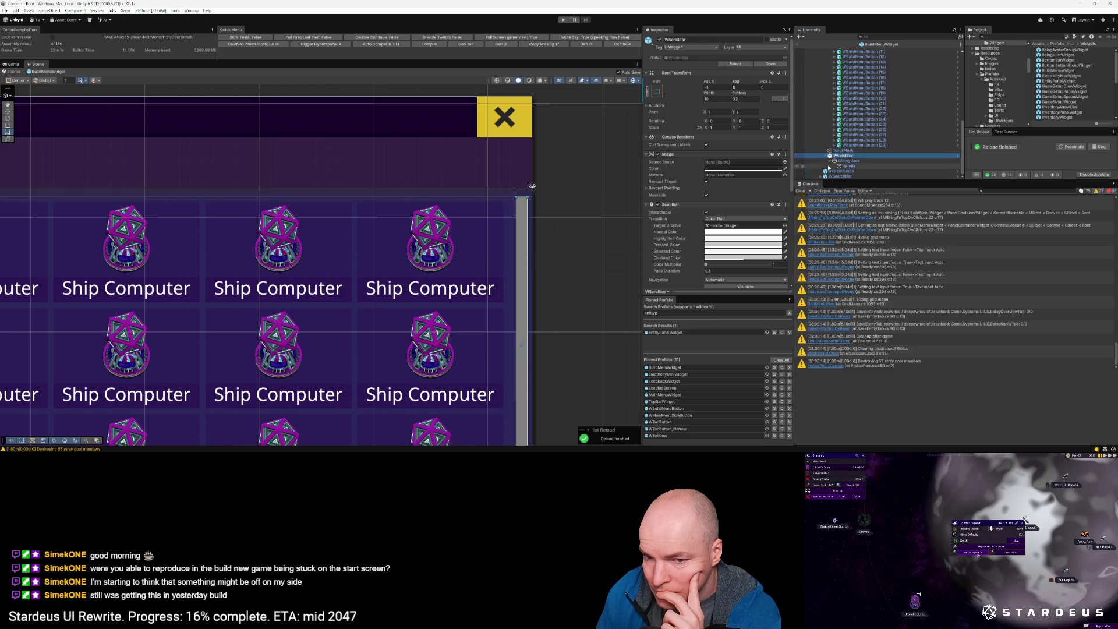
Step: Pan and zoom over the Ship Computer grid to review its fit
{"action": "scroll", "coordinate": [588, 326], "scroll_direction": "down", "scroll_amount": 5}
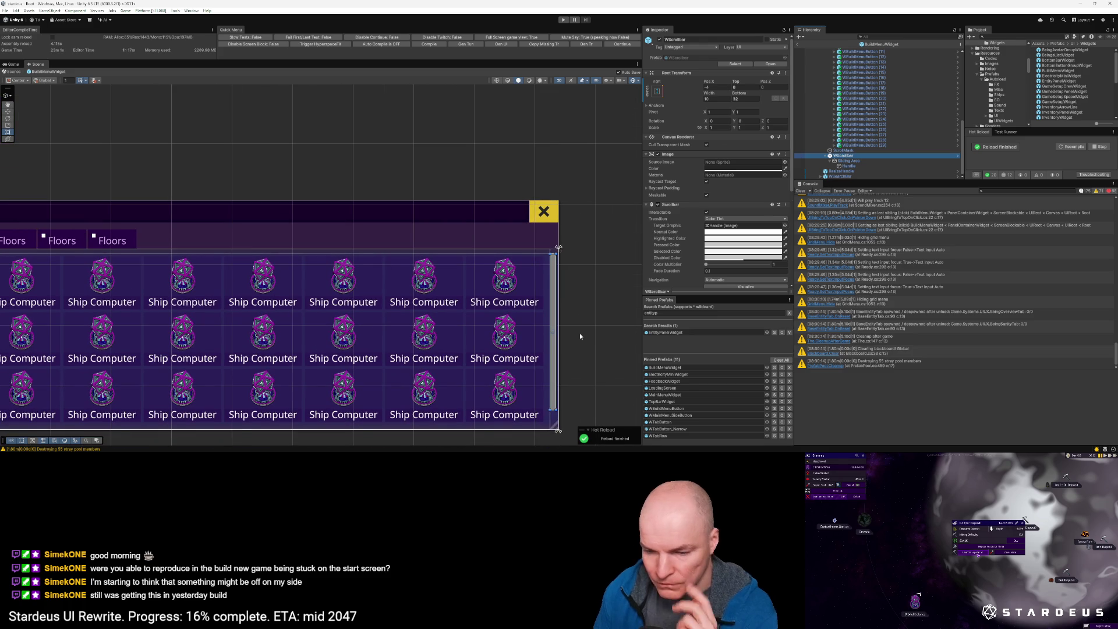
{"action": "scroll", "coordinate": [579, 385], "scroll_direction": "up", "scroll_amount": 2}
{"action": "mouse_move", "coordinate": [580, 383]}
{"action": "left_mouse_down"}
{"action": "mouse_move", "coordinate": [539, 259]}
{"action": "mouse_move", "coordinate": [586, 338]}
{"action": "left_mouse_up"}
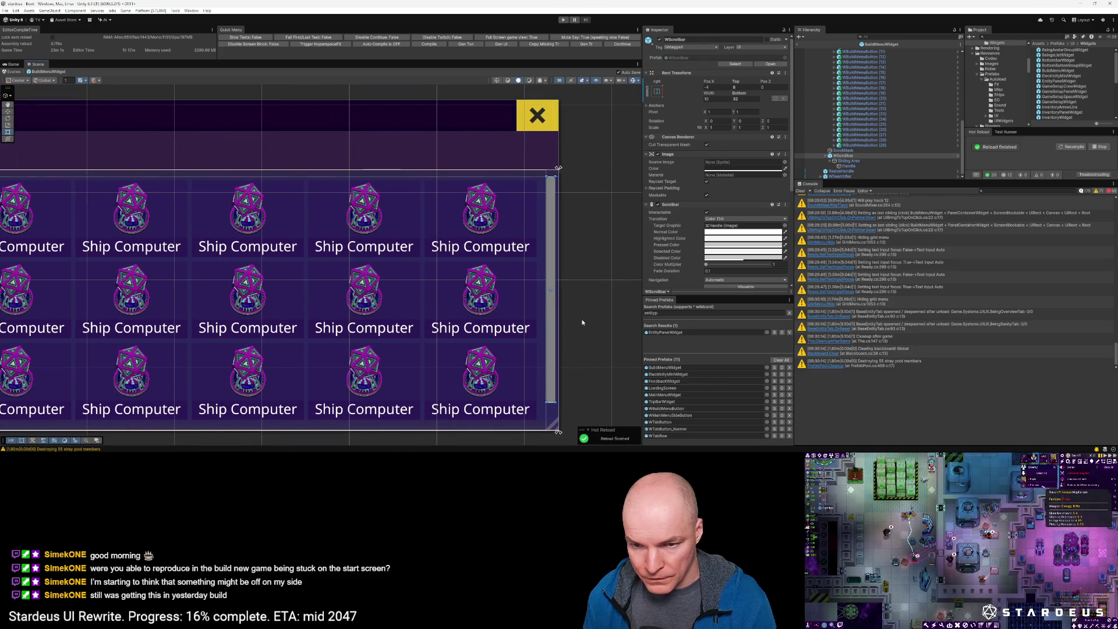
{"action": "scroll", "coordinate": [575, 292], "scroll_direction": "down", "scroll_amount": 2}
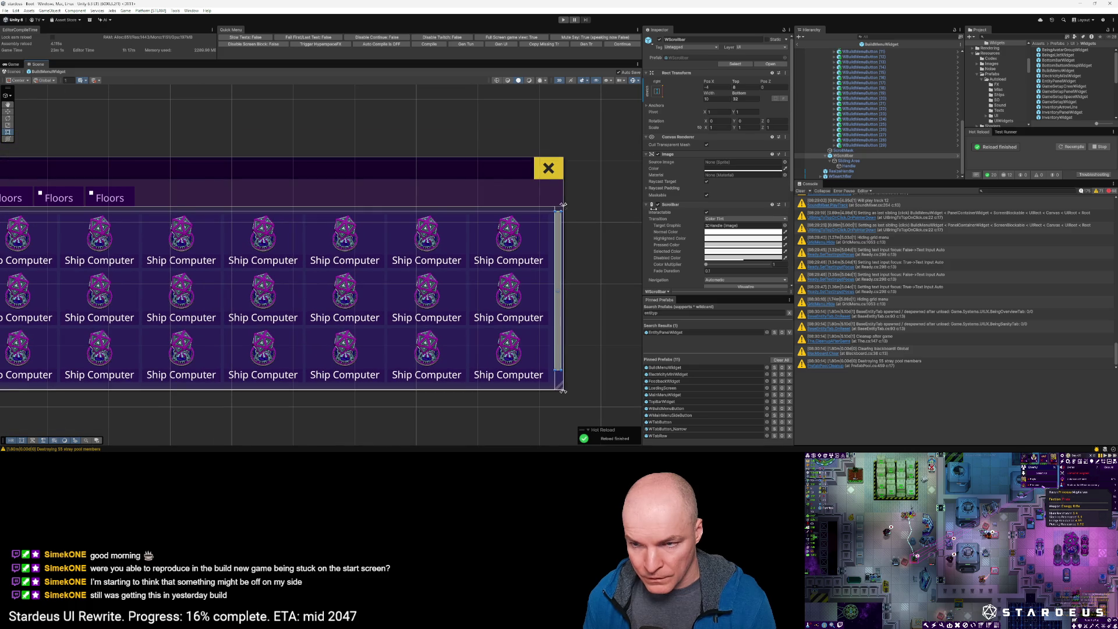
{"action": "scroll", "coordinate": [885, 114], "scroll_direction": "up", "scroll_amount": 10}
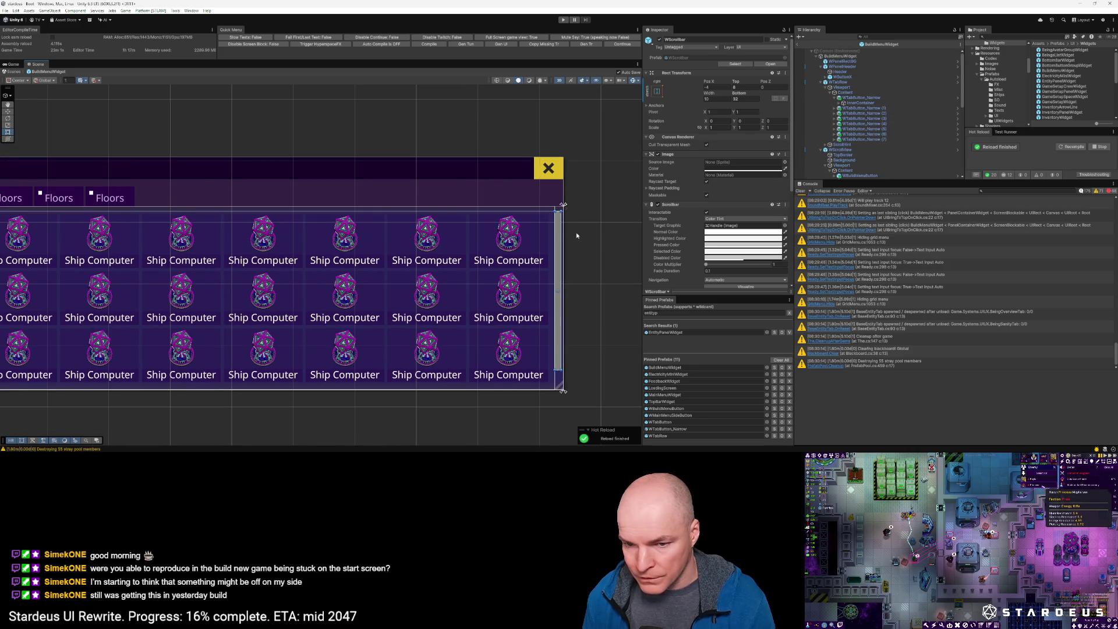
{"action": "scroll", "coordinate": [548, 213], "scroll_direction": "up", "scroll_amount": 4}
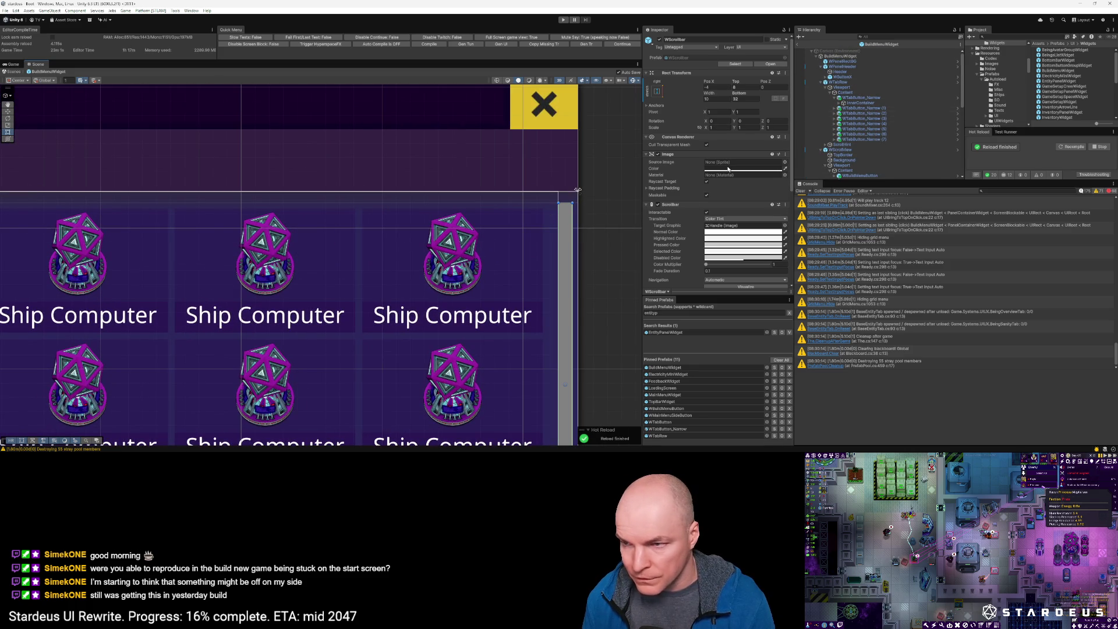
Step: Set the BuildMenuWidget root width to 1354, then correct it to 1356
{"action": "left_click", "coordinate": [839, 56]}
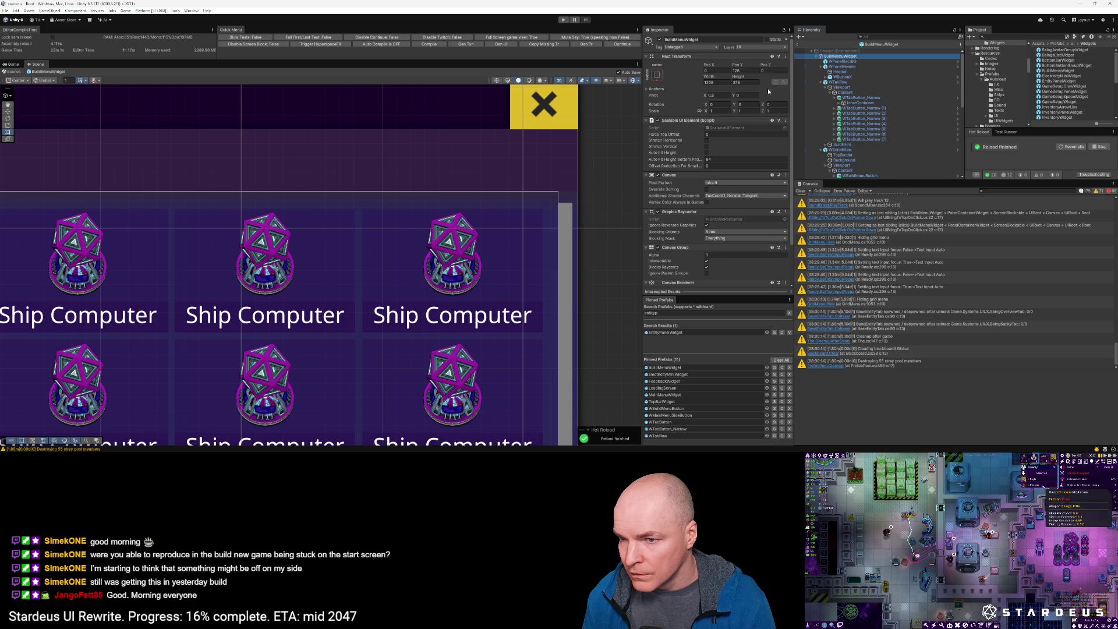
{"action": "left_click_drag", "start_coordinate": [708, 78], "coordinate": [690, 76]}
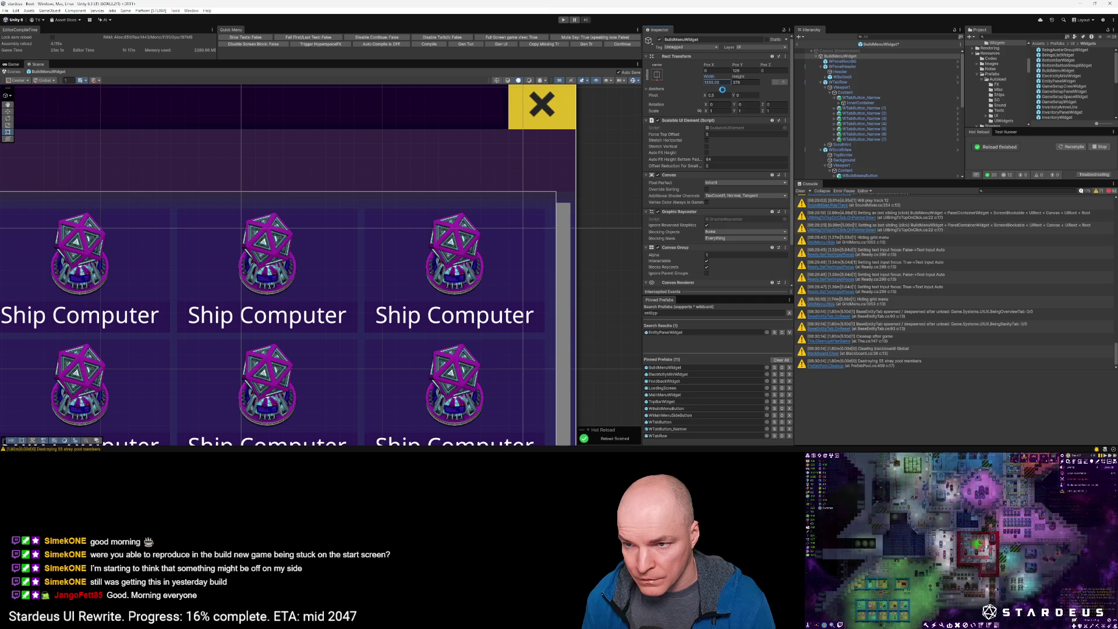
{"action": "type", "text": "1354"}
{"action": "key", "text": "Return"}
{"action": "left_click", "coordinate": [709, 82]}
{"action": "type", "text": "1356"}
{"action": "key", "text": "Return"}
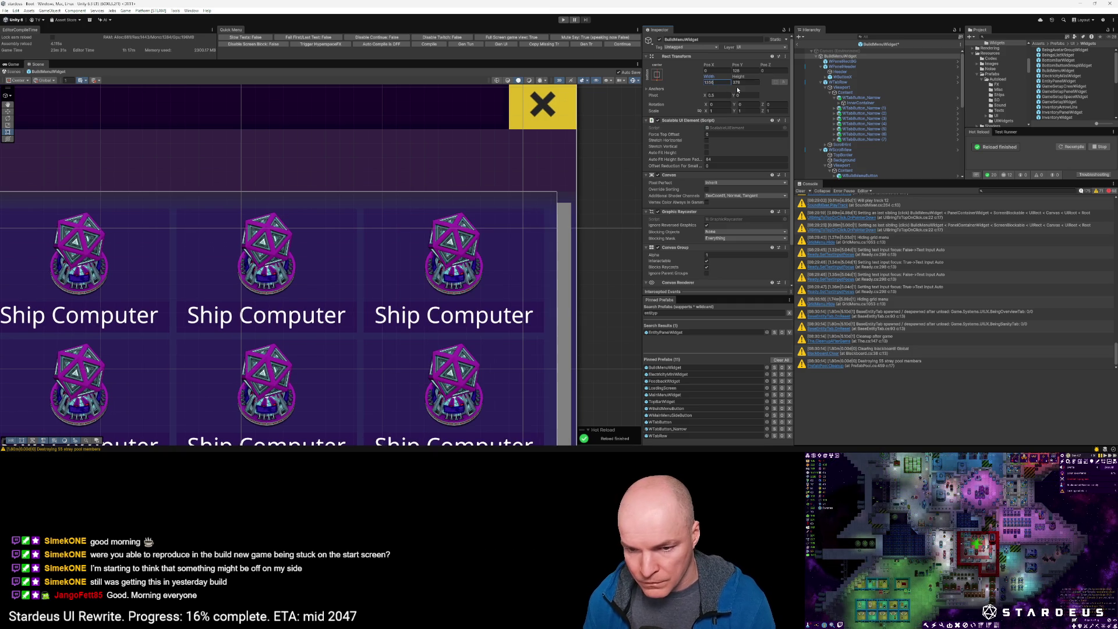
Step: Zoom out to centre the widget and exit Prefab Mode to the Boot scene
{"action": "scroll", "coordinate": [421, 315], "scroll_direction": "down", "scroll_amount": 1}
{"action": "scroll", "coordinate": [421, 315], "scroll_direction": "down", "scroll_amount": 2}
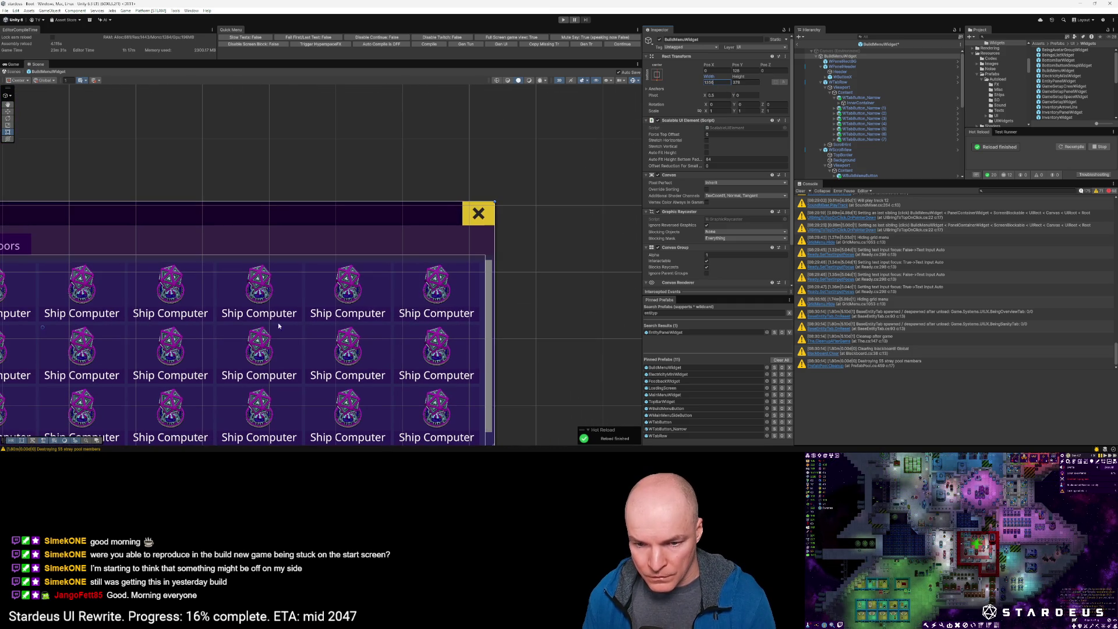
{"action": "scroll", "coordinate": [272, 315], "scroll_direction": "down", "scroll_amount": 3}
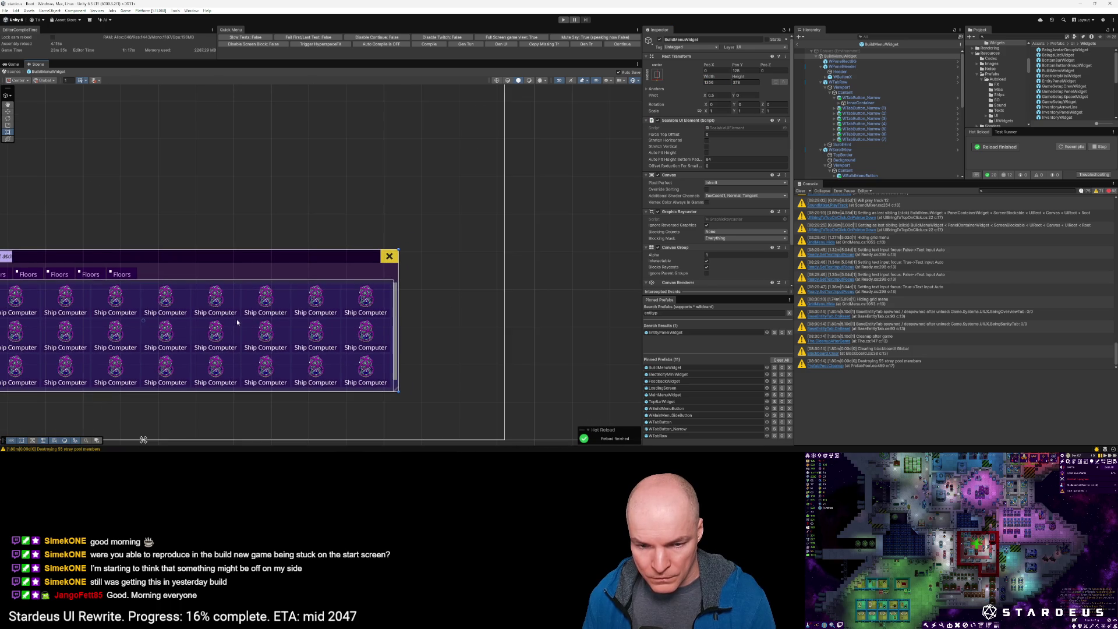
{"action": "scroll", "coordinate": [420, 314], "scroll_direction": "down", "scroll_amount": 4}
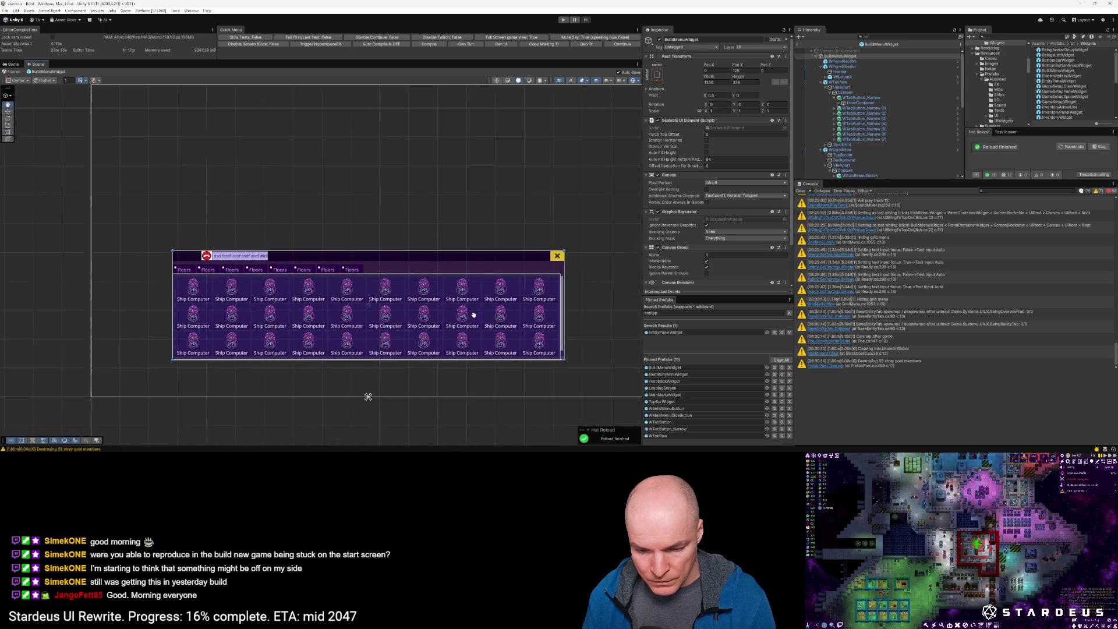
{"action": "mouse_move", "coordinate": [472, 315]}
{"action": "left_mouse_down"}
{"action": "mouse_move", "coordinate": [457, 310]}
{"action": "mouse_move", "coordinate": [490, 310]}
{"action": "mouse_move", "coordinate": [475, 311]}
{"action": "left_mouse_up"}
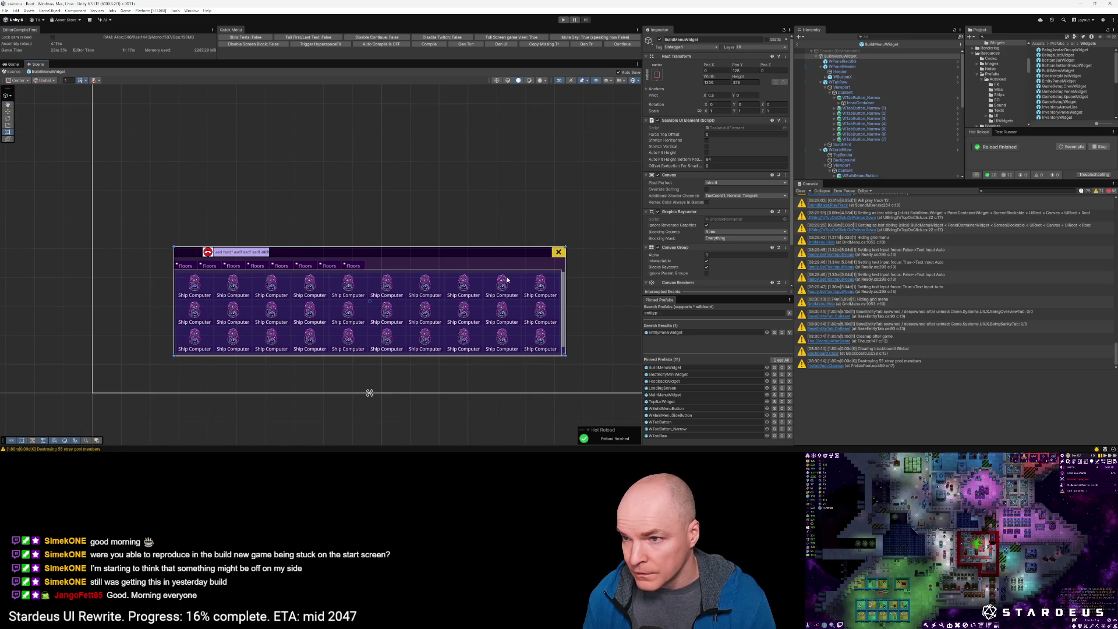
{"action": "left_click", "coordinate": [801, 37]}
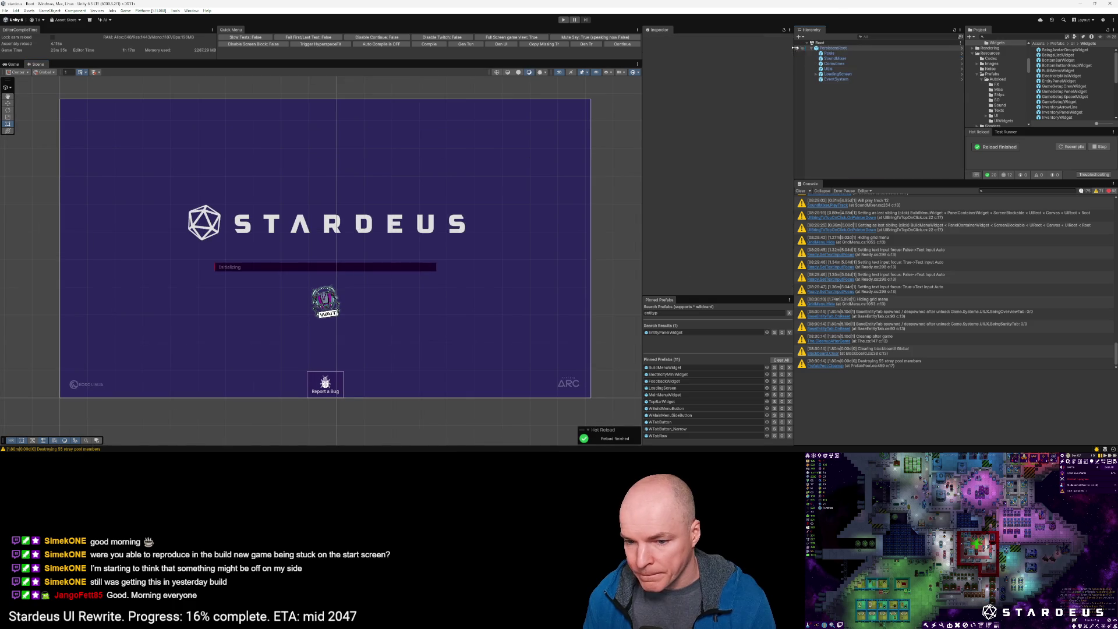
Step: Play the game, continue the saved game, widen the in-game build panel, then stop playing
{"action": "left_click", "coordinate": [618, 45]}
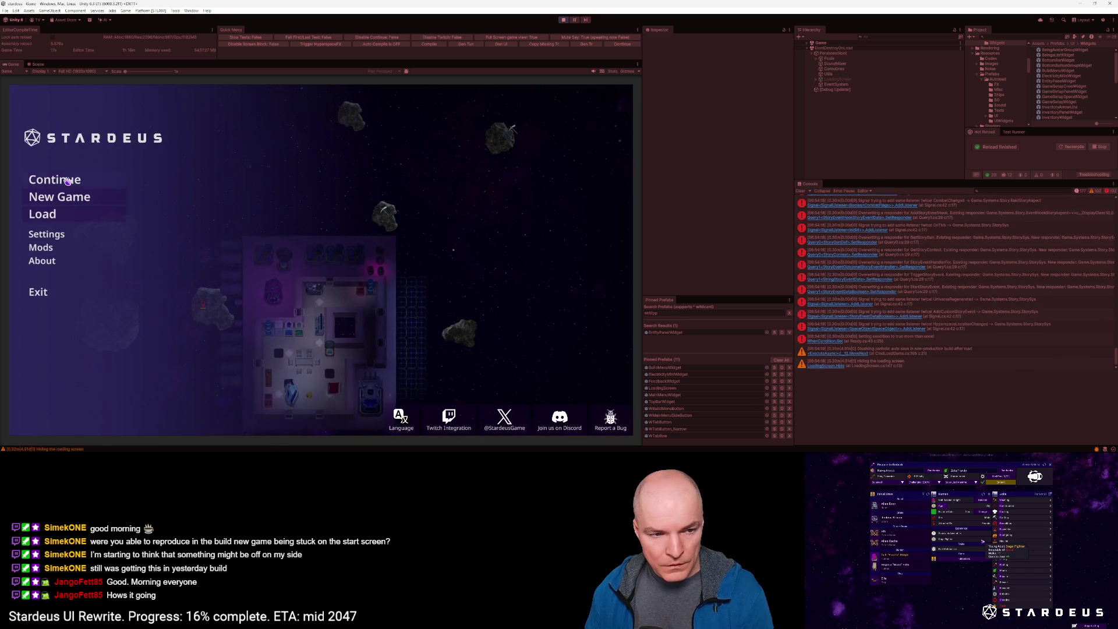
{"action": "left_click", "coordinate": [64, 179]}
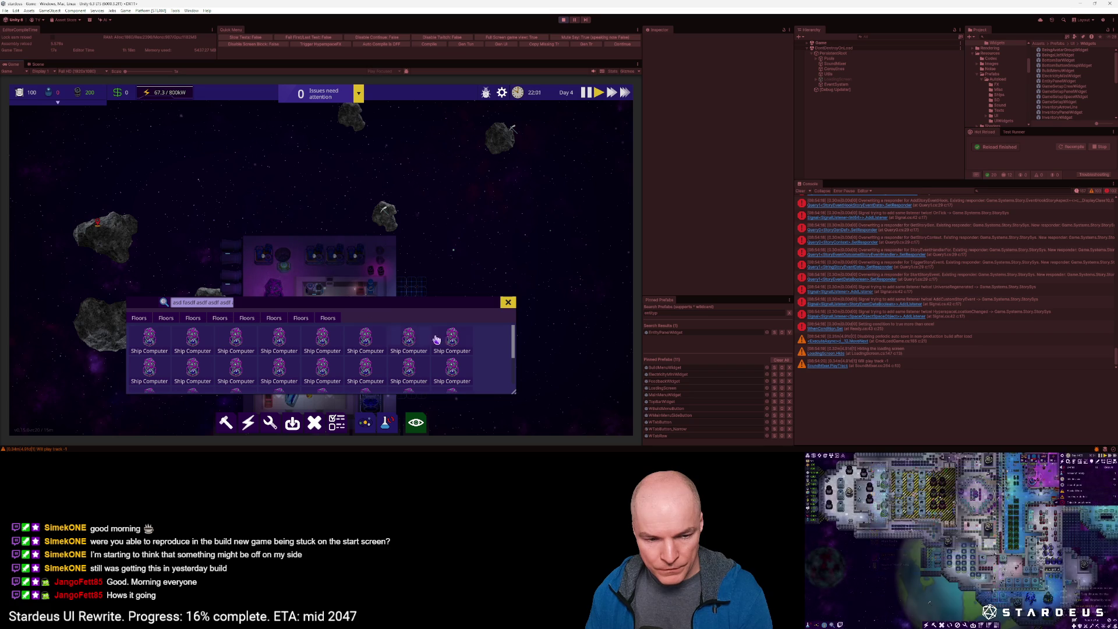
{"action": "left_click_drag", "start_coordinate": [517, 395], "coordinate": [525, 395]}
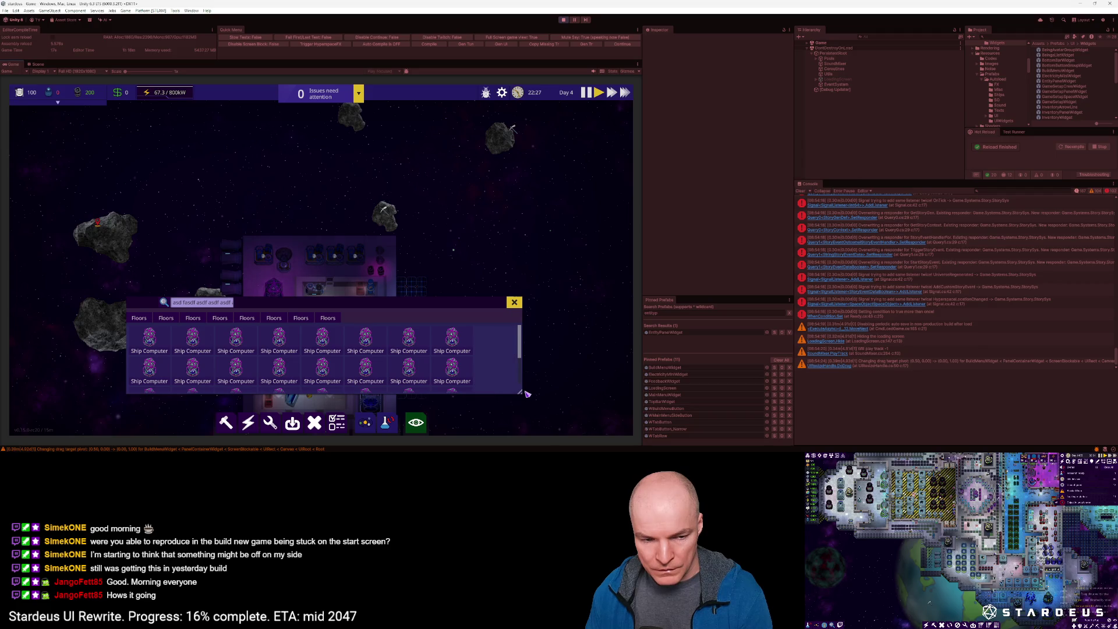
{"action": "left_click", "coordinate": [563, 20]}
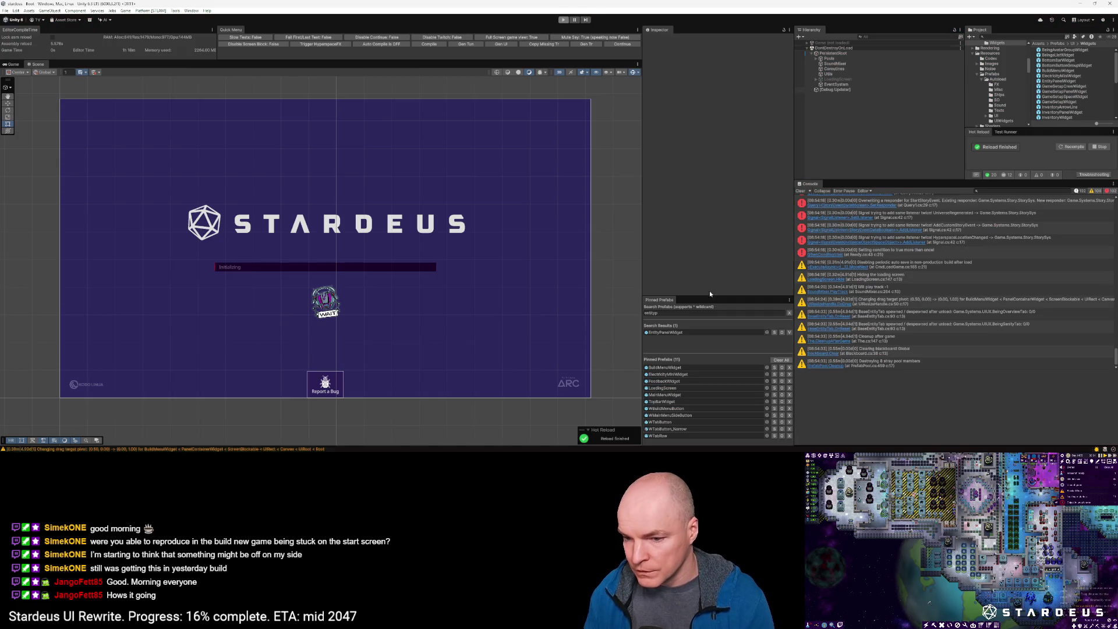
Step: Copy the whole Rect Transform component of the BuildMenuWidget prefab
{"action": "left_click", "coordinate": [669, 369]}
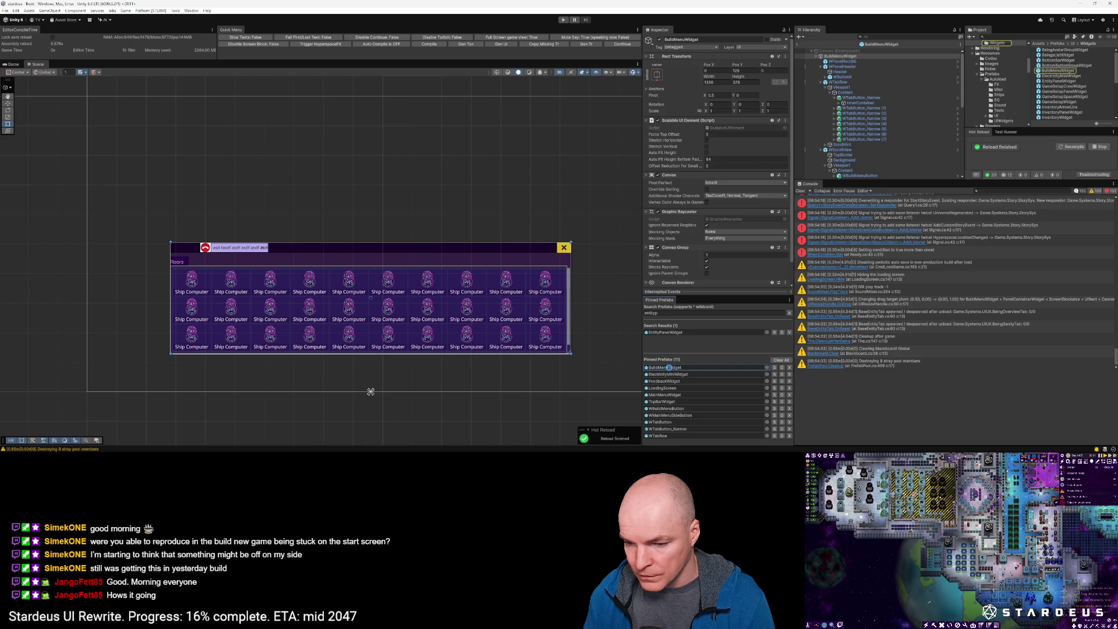
{"action": "left_click", "coordinate": [786, 56]}
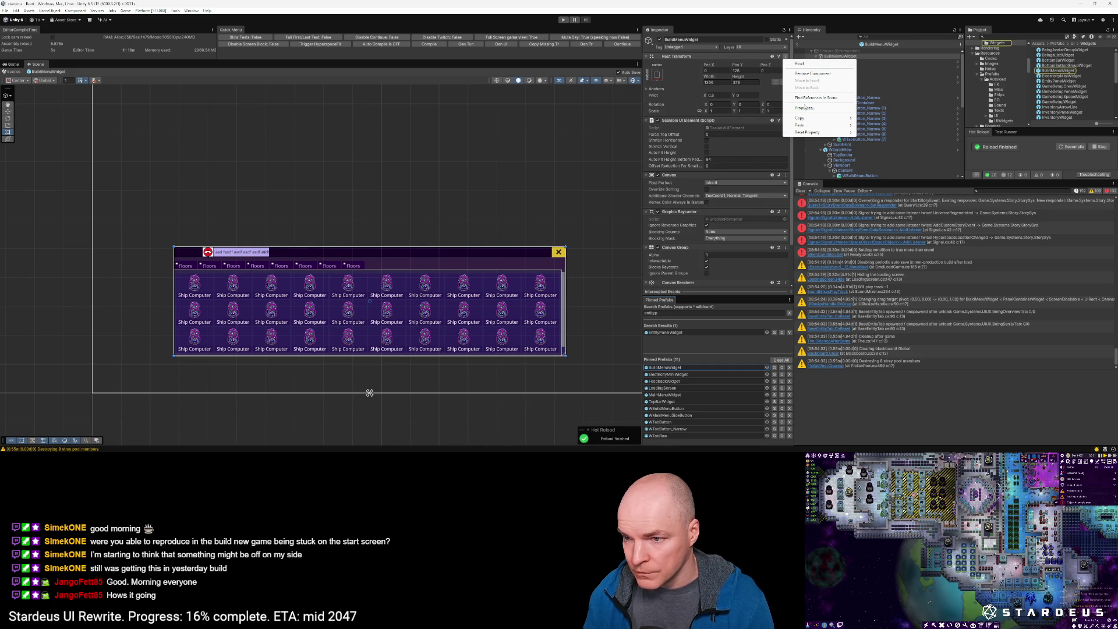
{"action": "mouse_move", "coordinate": [818, 118]}
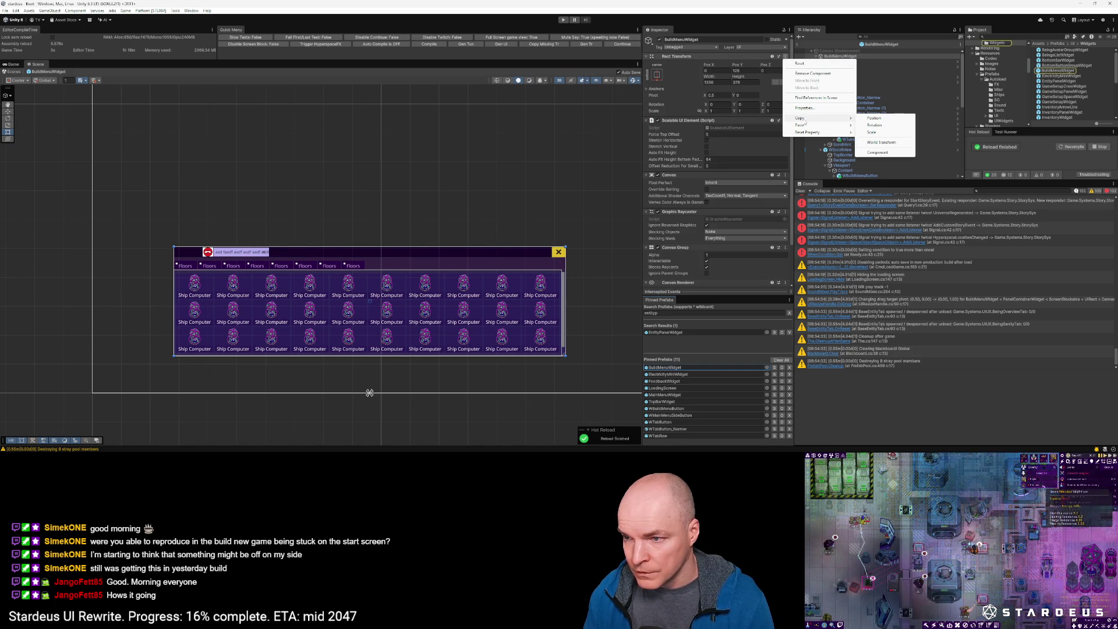
{"action": "left_click", "coordinate": [879, 153]}
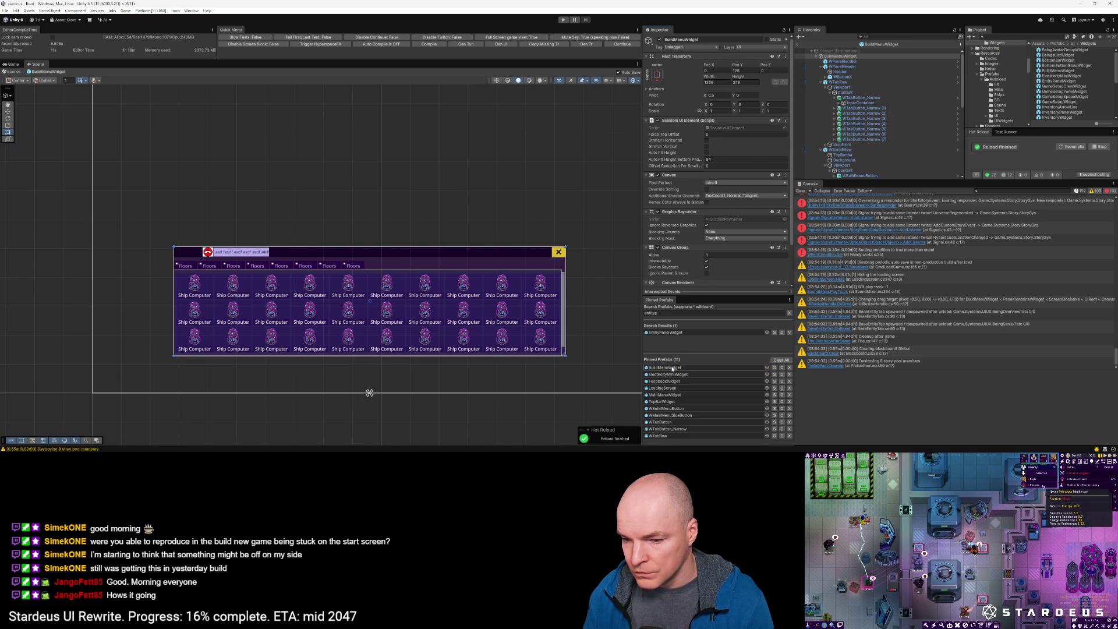
Step: Find 'panelcon' in pinned prefabs, open PanelContainerWidget, and select its BuildMenuWidget
{"action": "left_click", "coordinate": [675, 314]}
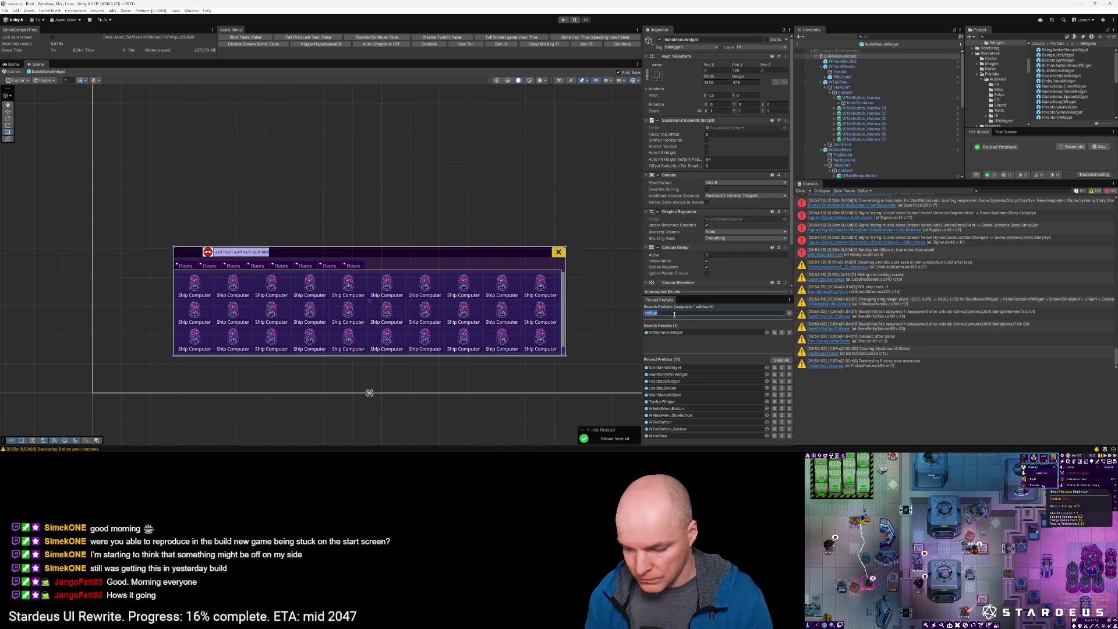
{"action": "type", "text": "panelcon"}
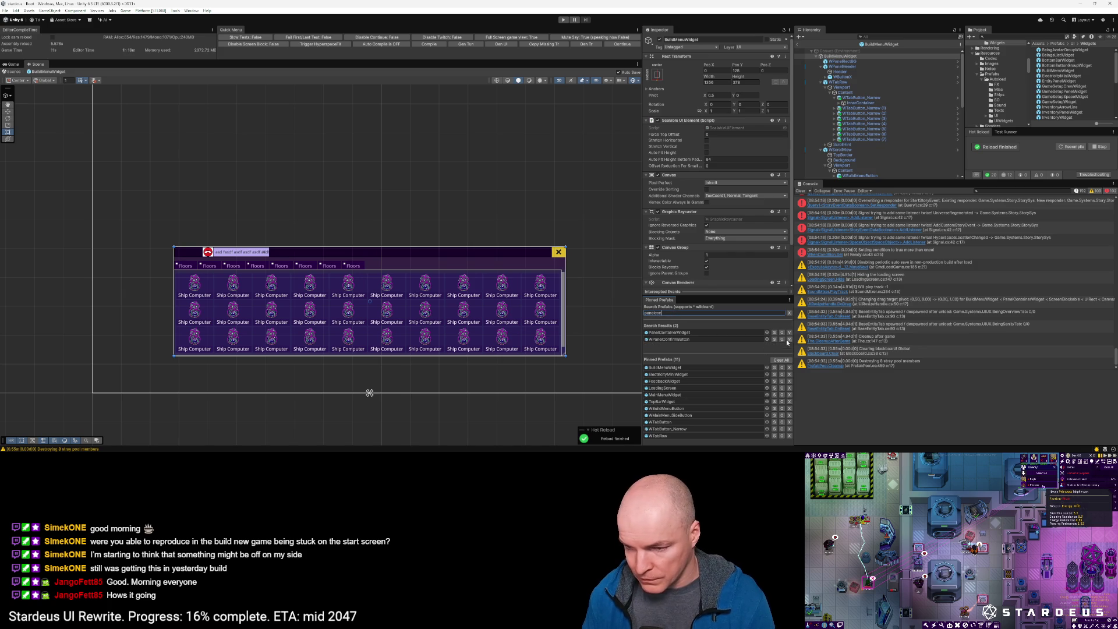
{"action": "left_click", "coordinate": [790, 333]}
{"action": "double_click", "coordinate": [678, 402]}
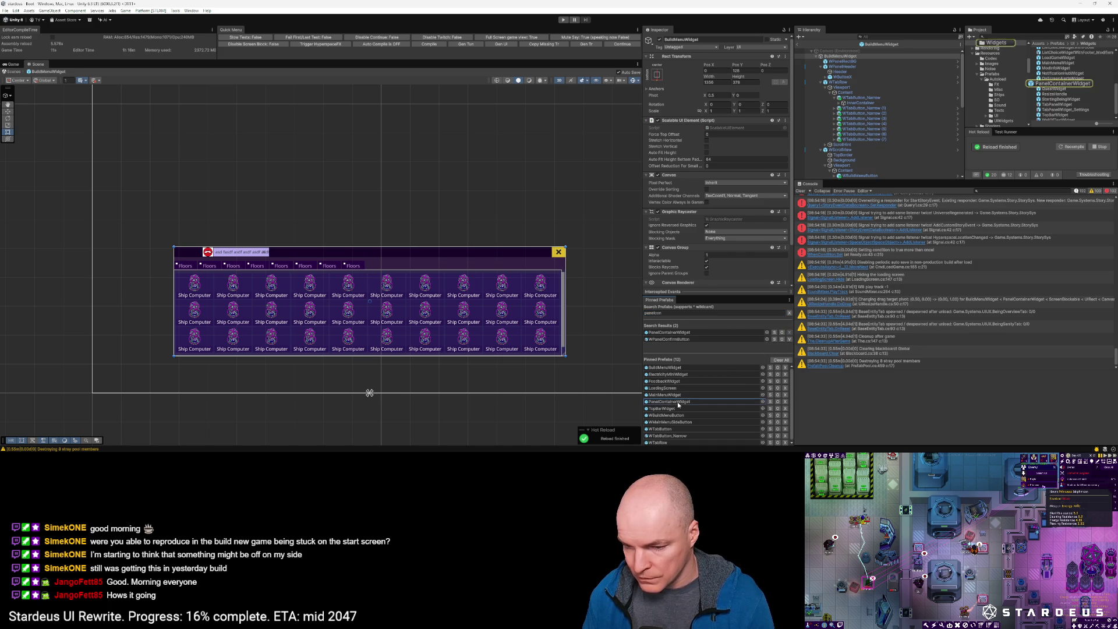
{"action": "left_click", "coordinate": [846, 87]}
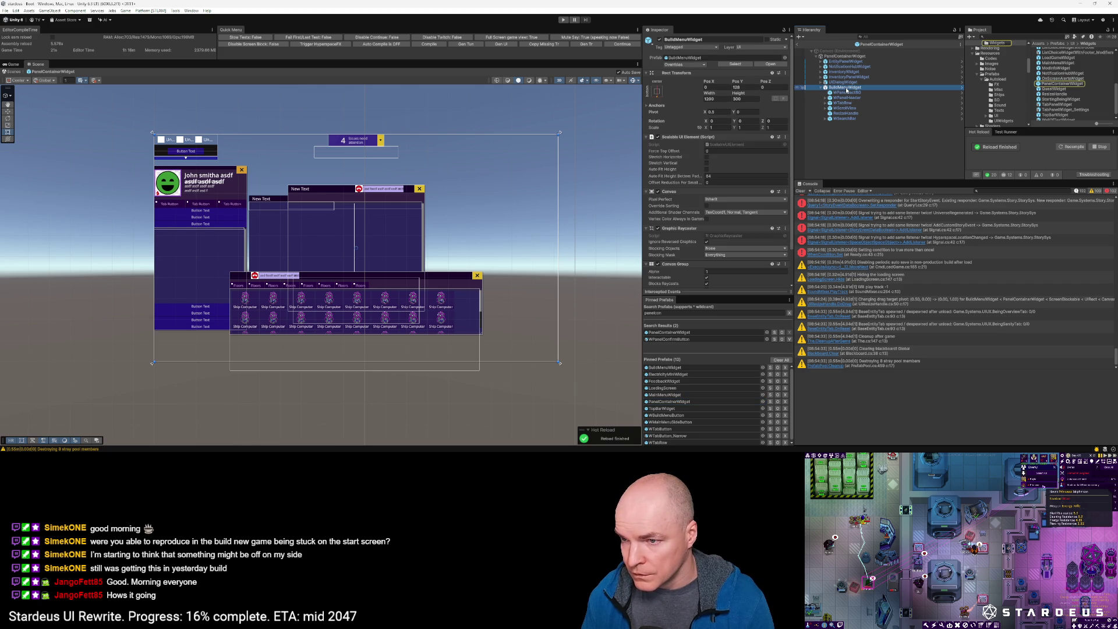
Step: Paste the copied Rect Transform values, exit Prefab Mode, and start Play mode with Ctrl+P
{"action": "left_click", "coordinate": [785, 73]}
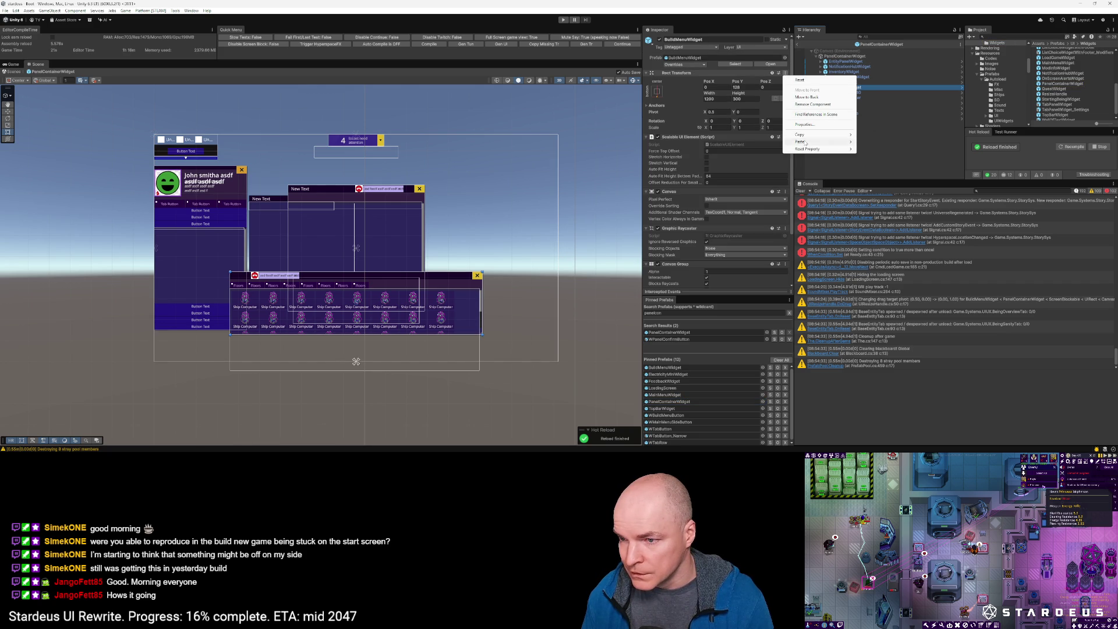
{"action": "mouse_move", "coordinate": [826, 141]}
{"action": "left_click", "coordinate": [880, 183]}
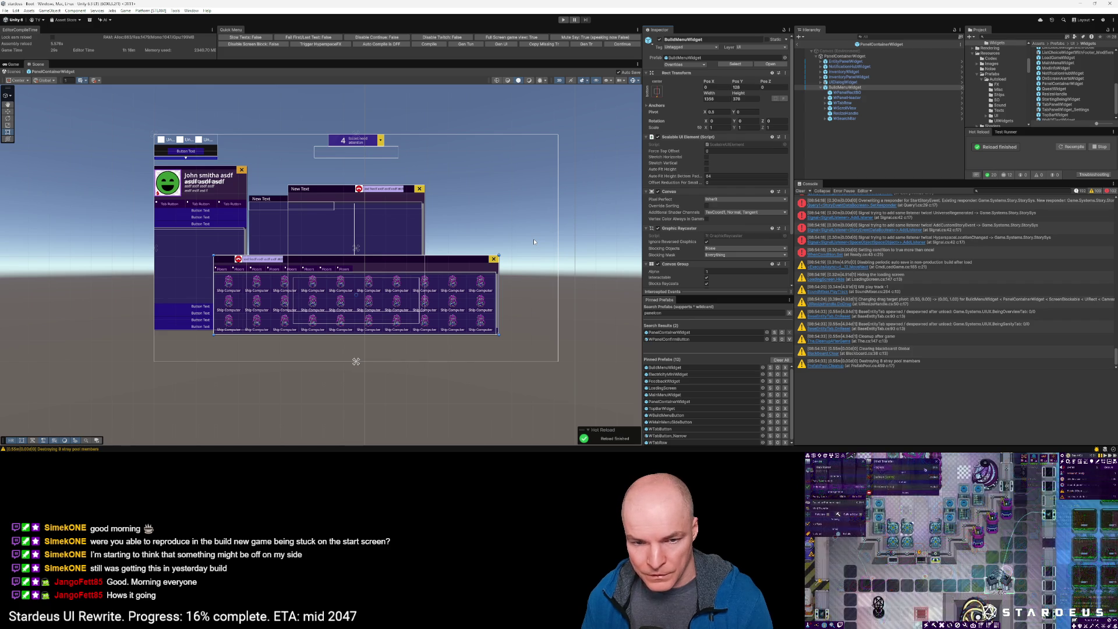
{"action": "left_click", "coordinate": [798, 43]}
{"action": "key", "text": "ctrl+p"}
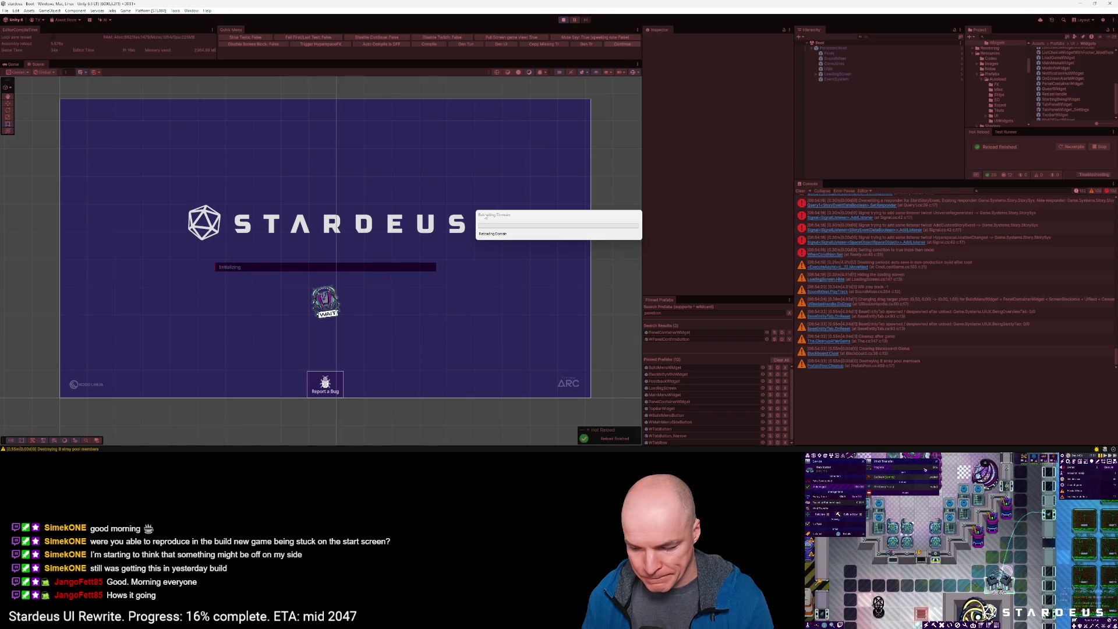
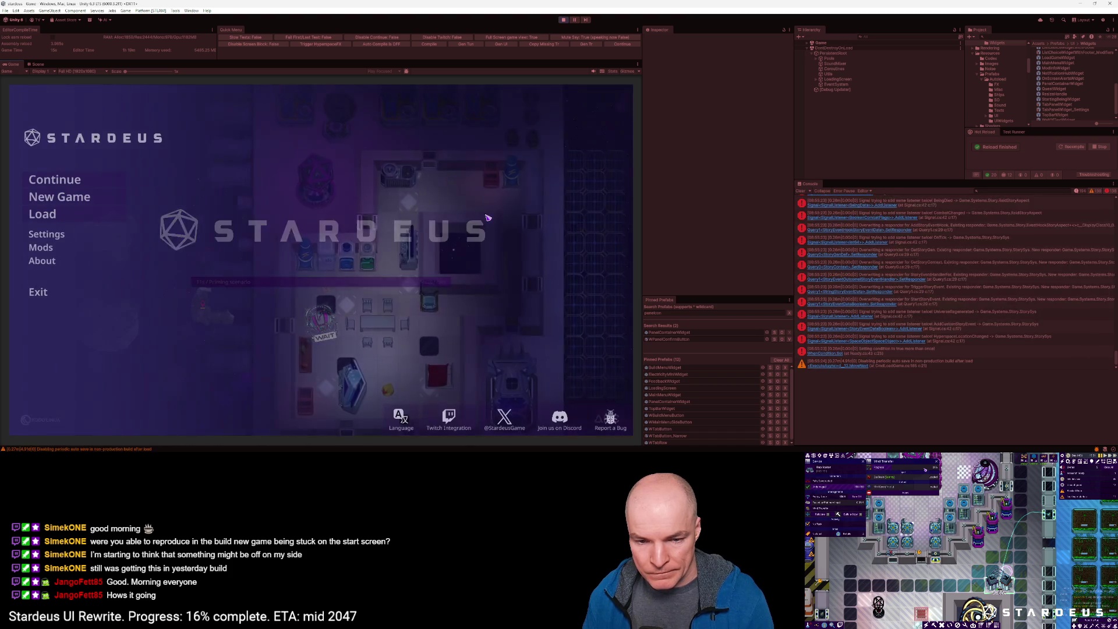
Step: Continue the saved game, then move the build panel lower and shrink it to about three columns
{"action": "left_click", "coordinate": [79, 184]}
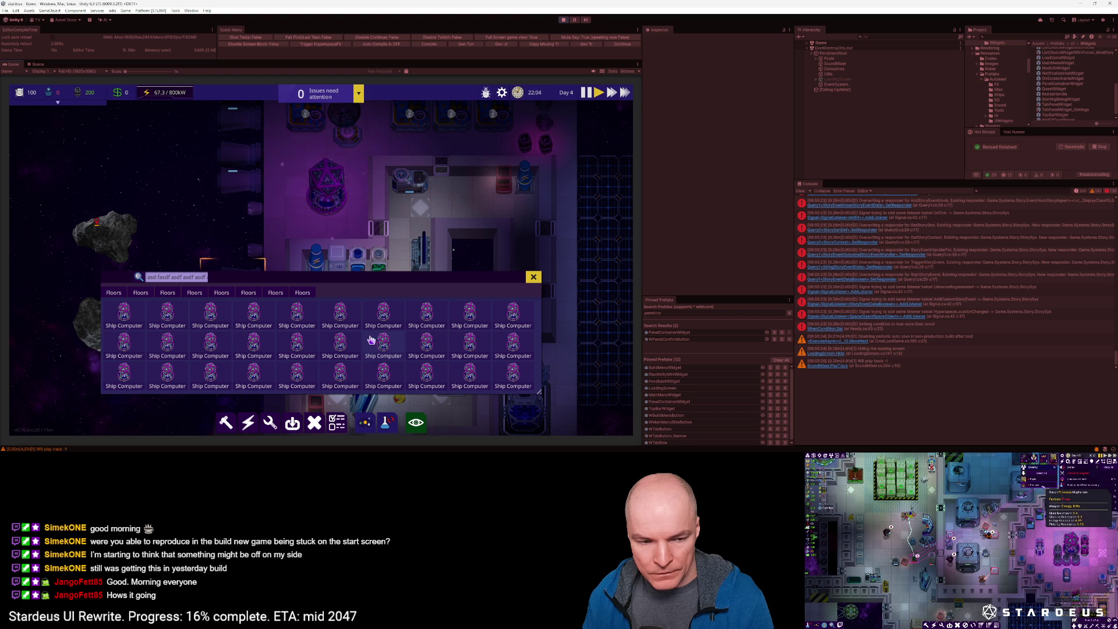
{"action": "left_click_drag", "start_coordinate": [539, 392], "coordinate": [539, 350]}
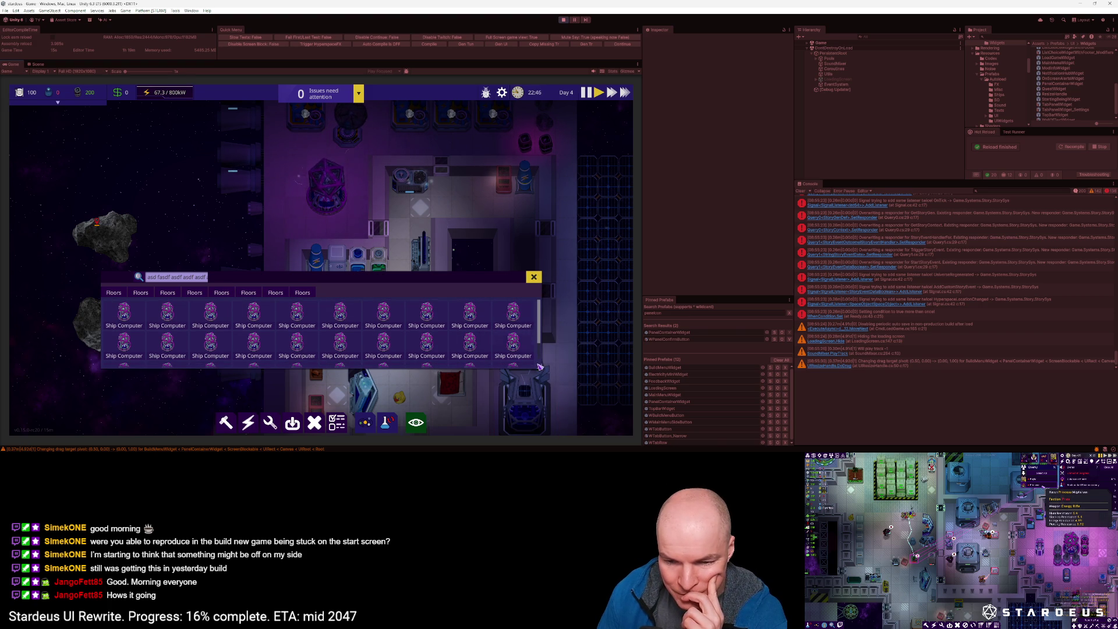
{"action": "left_click_drag", "start_coordinate": [452, 281], "coordinate": [453, 316]}
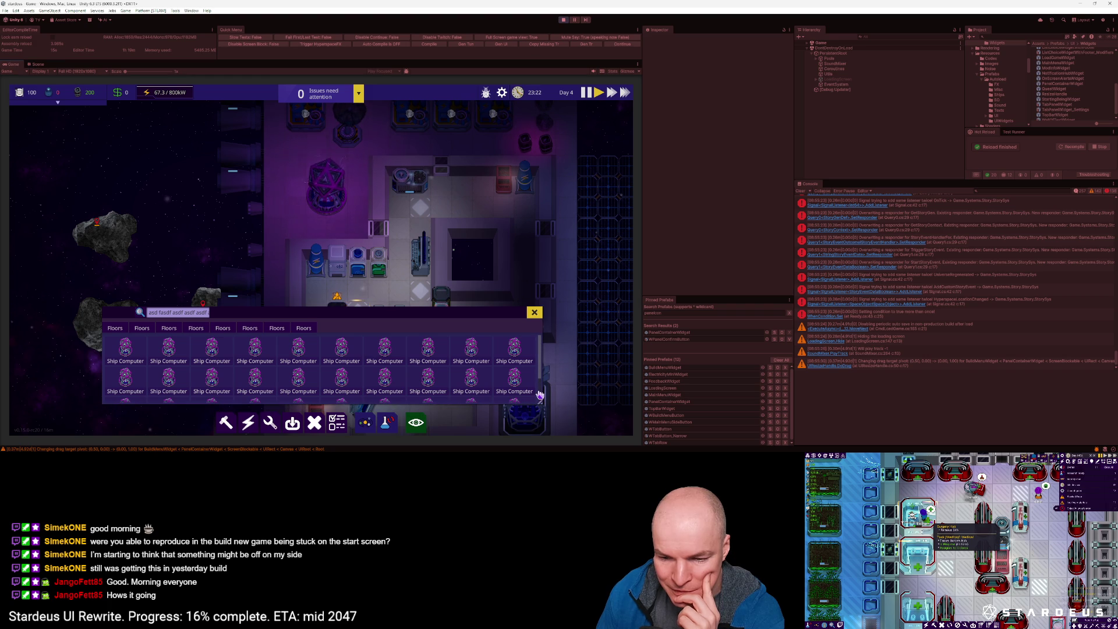
{"action": "mouse_move", "coordinate": [540, 395]}
{"action": "left_mouse_down"}
{"action": "mouse_move", "coordinate": [538, 385]}
{"action": "mouse_move", "coordinate": [547, 405]}
{"action": "left_mouse_up"}
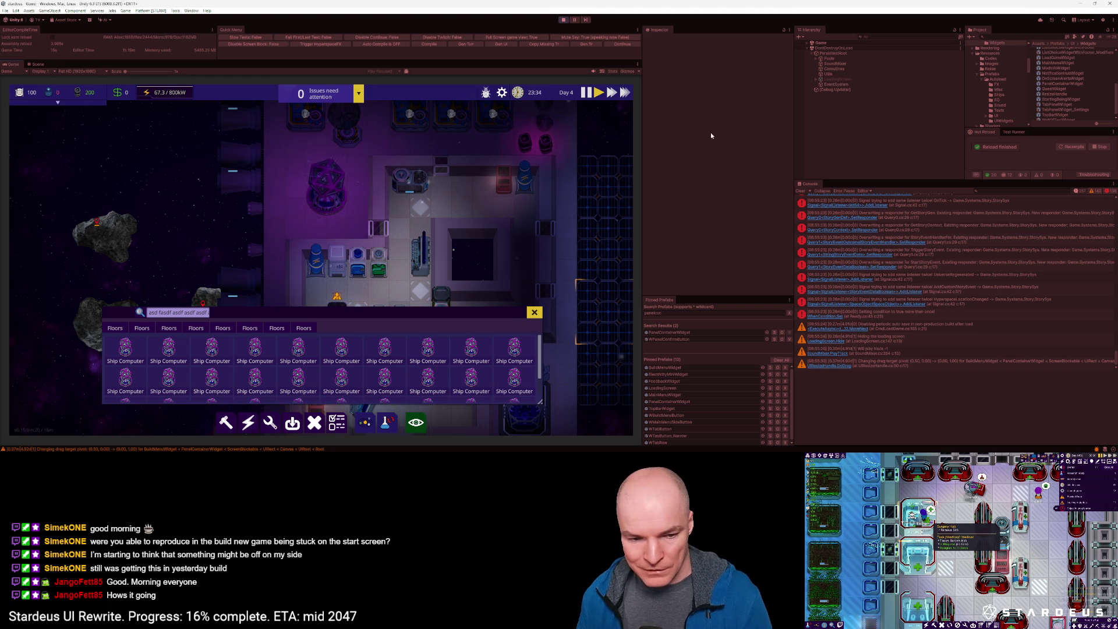
{"action": "mouse_move", "coordinate": [541, 403]}
{"action": "left_mouse_down"}
{"action": "mouse_move", "coordinate": [232, 402]}
{"action": "mouse_move", "coordinate": [438, 338]}
{"action": "left_mouse_up"}
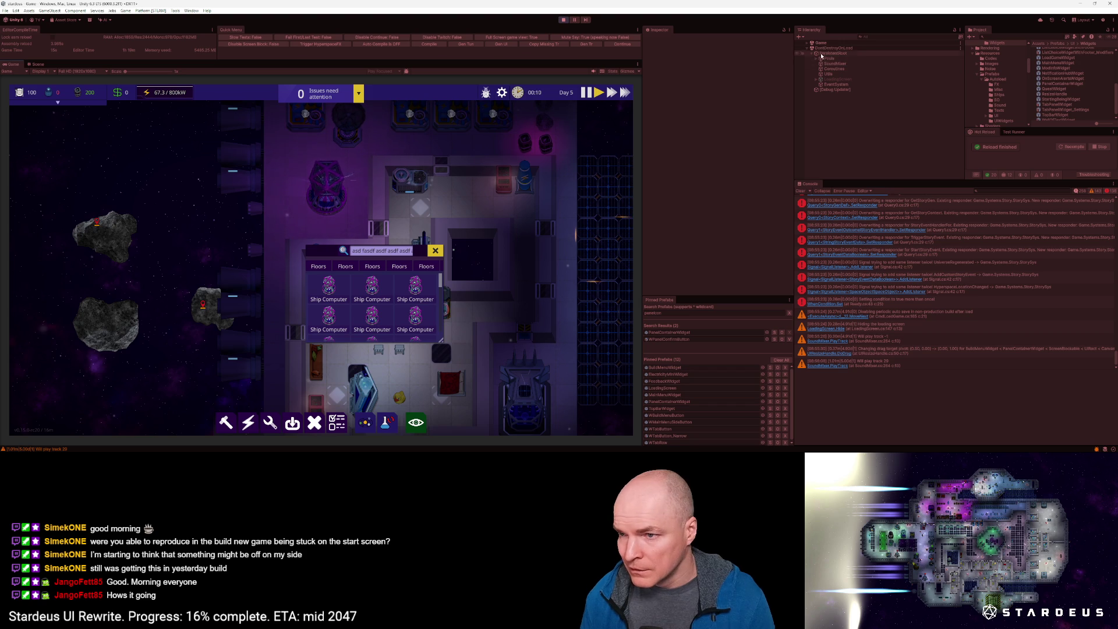
Step: Filter the Hierarchy search and select BuildMenuWidget in the running scene
{"action": "left_click", "coordinate": [874, 36]}
{"action": "type", "text": "background"}
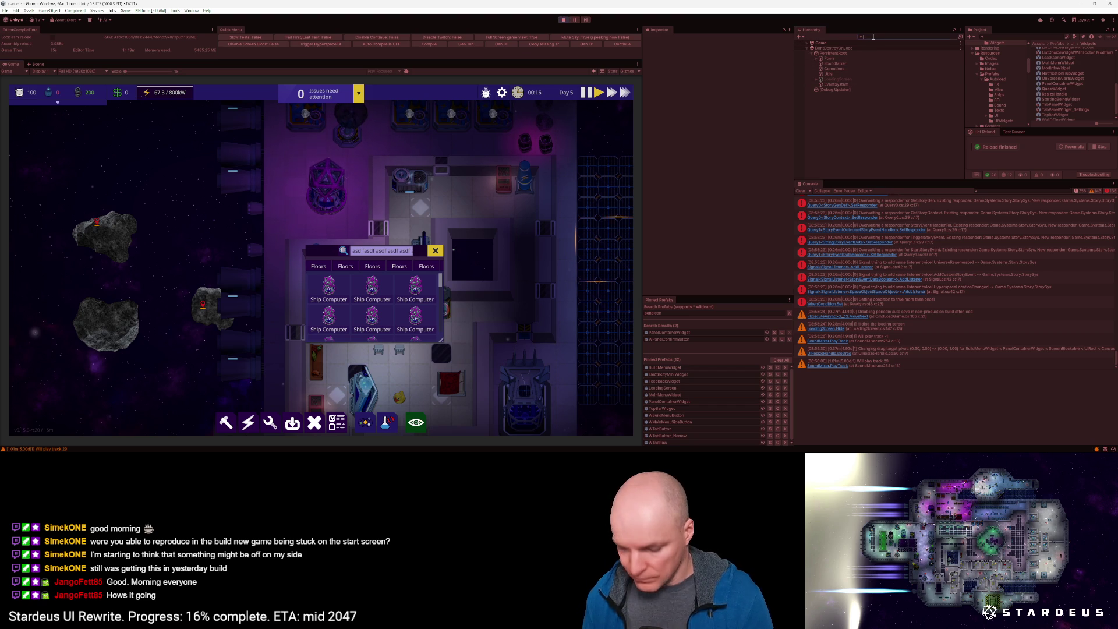
{"action": "left_click", "coordinate": [840, 49]}
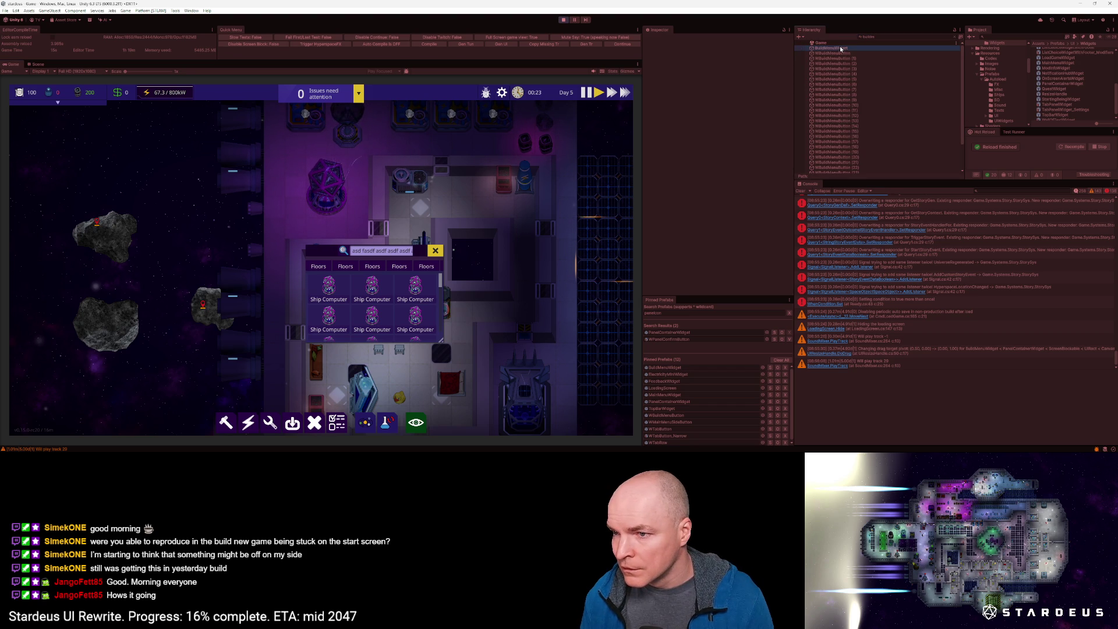
{"action": "left_click", "coordinate": [948, 40]}
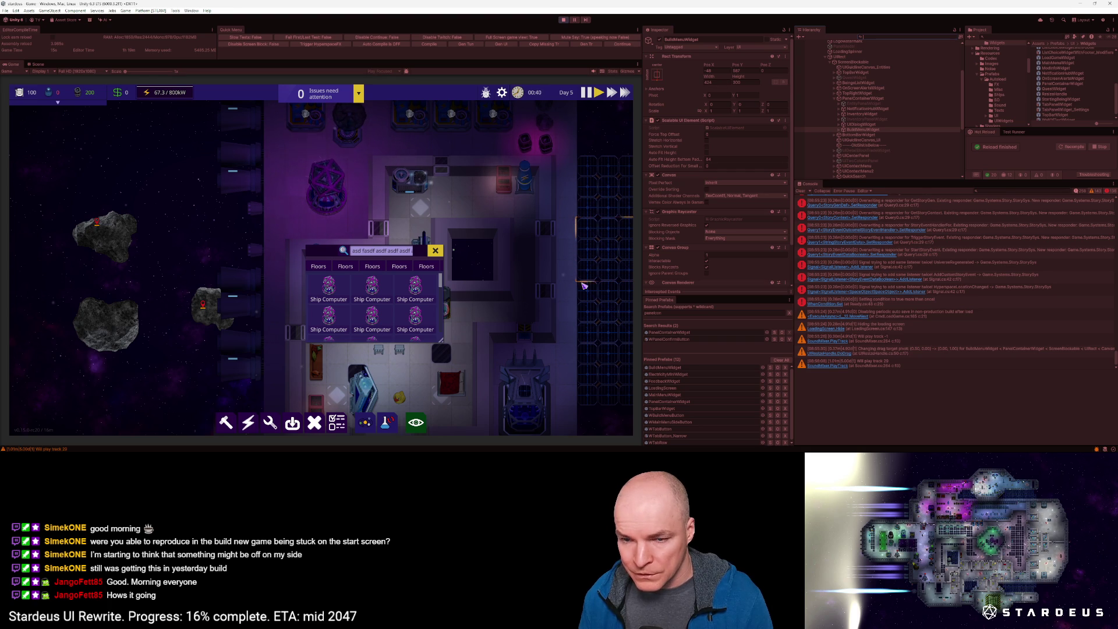
Step: Reduce BuildMenuWidget's Rect Transform width to about 424
{"action": "left_click_drag", "start_coordinate": [707, 78], "coordinate": [707, 77]}
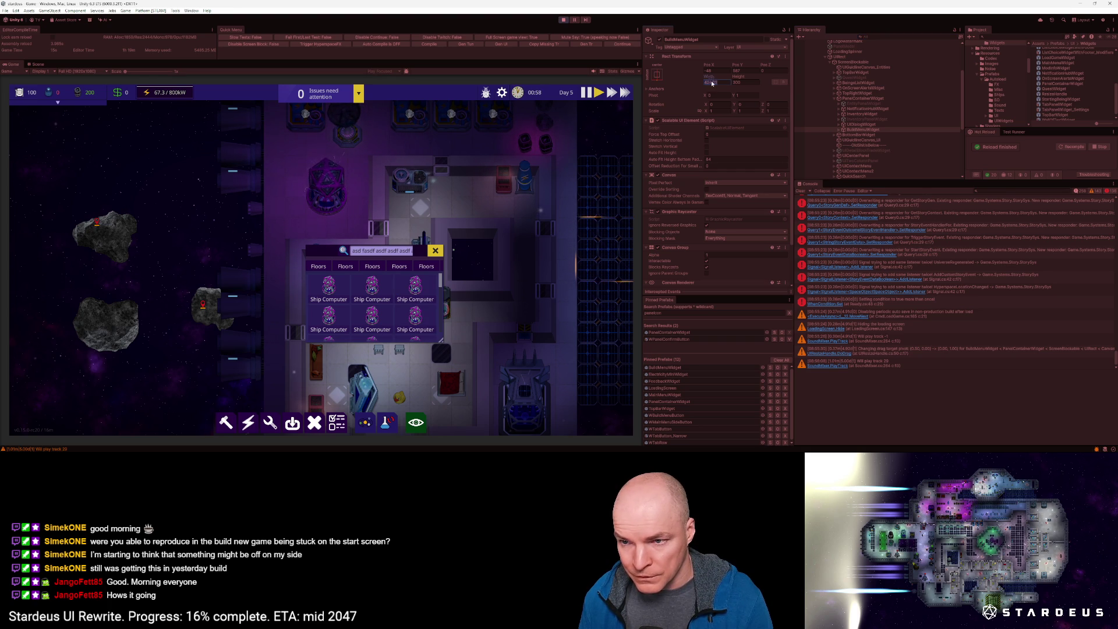
{"action": "key", "text": "Escape"}
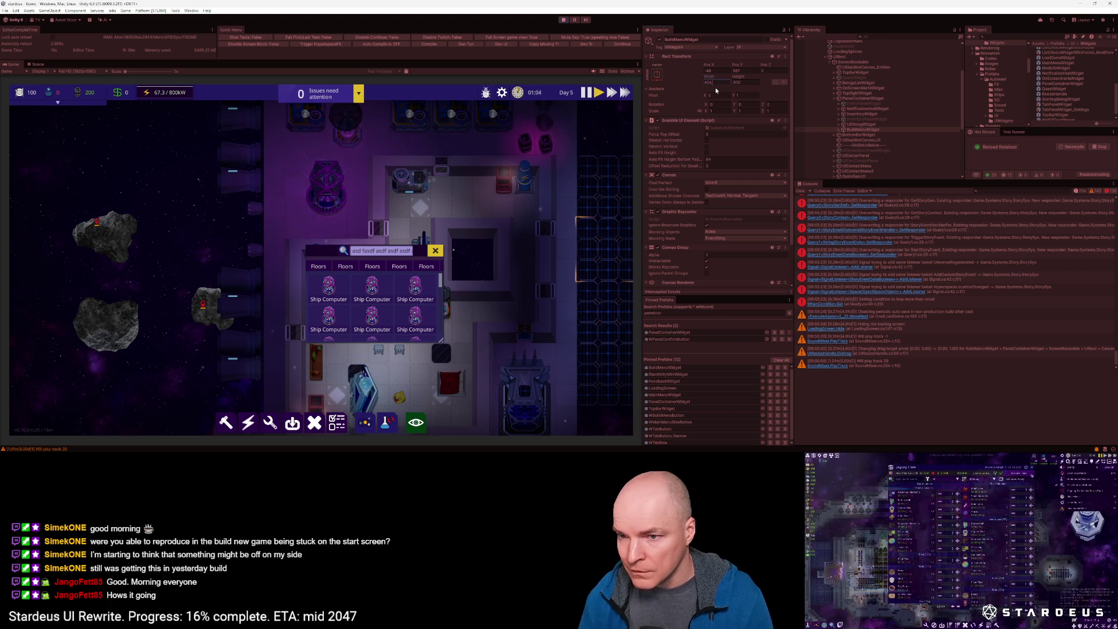
{"action": "left_click", "coordinate": [719, 82]}
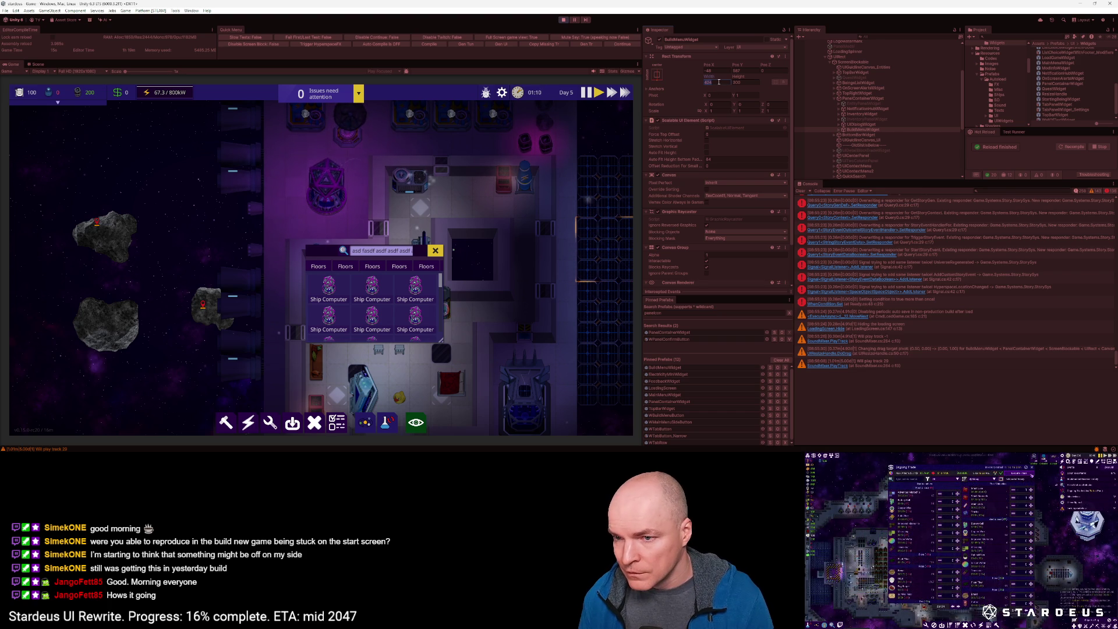
Step: Set BuildMenuWidget's height to 180 for a single row, then stop play mode
{"action": "left_click_drag", "start_coordinate": [742, 79], "coordinate": [679, 75]}
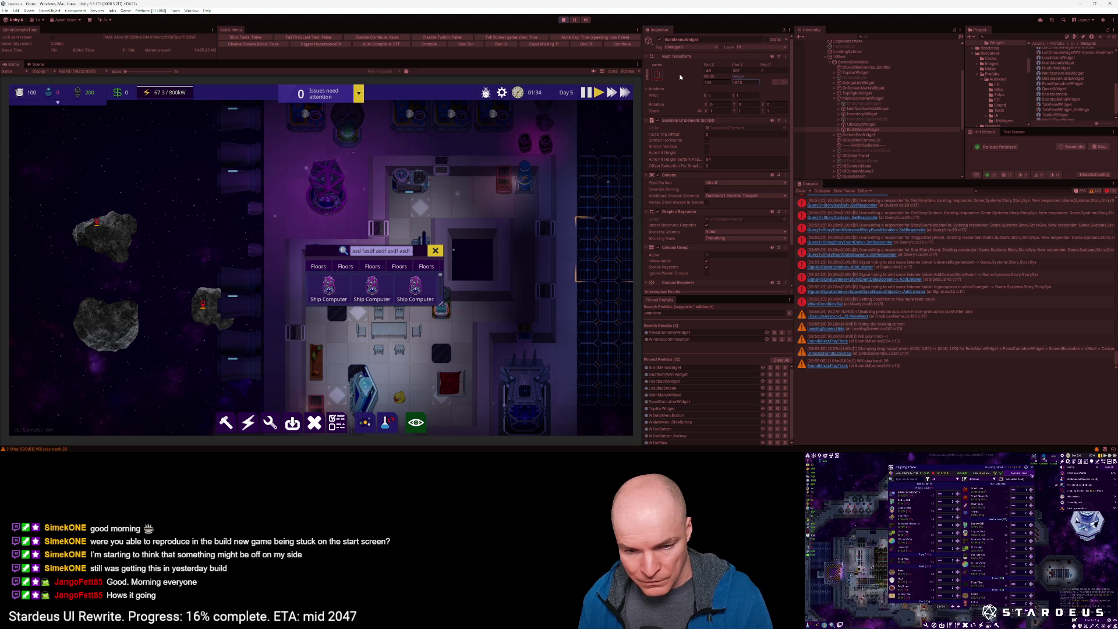
{"action": "left_click_drag", "start_coordinate": [680, 75], "coordinate": [681, 76]}
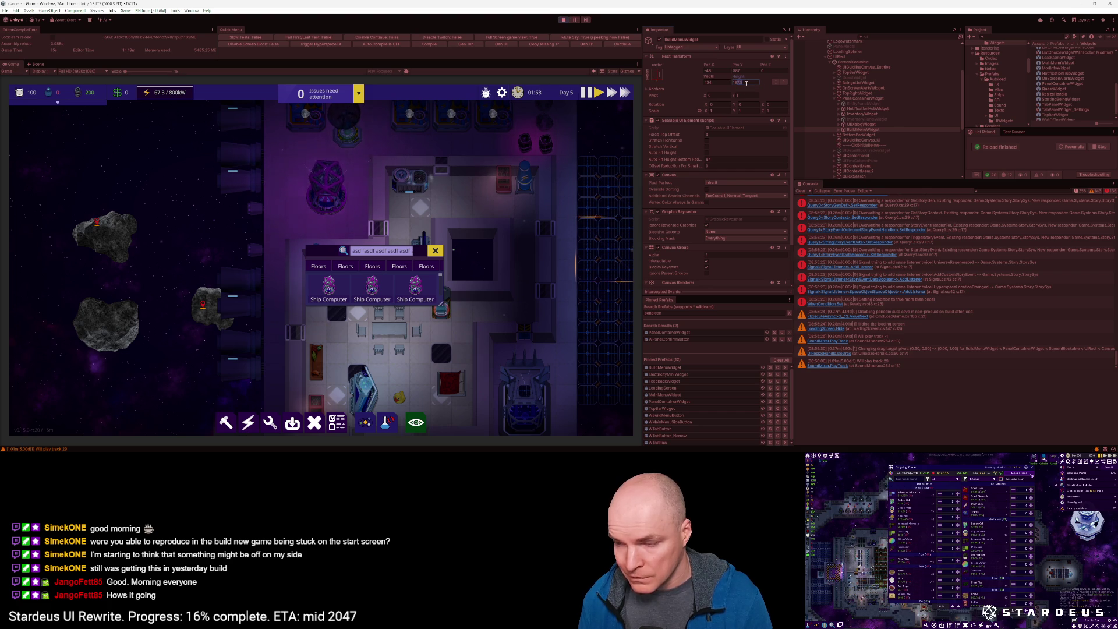
{"action": "type", "text": "6"}
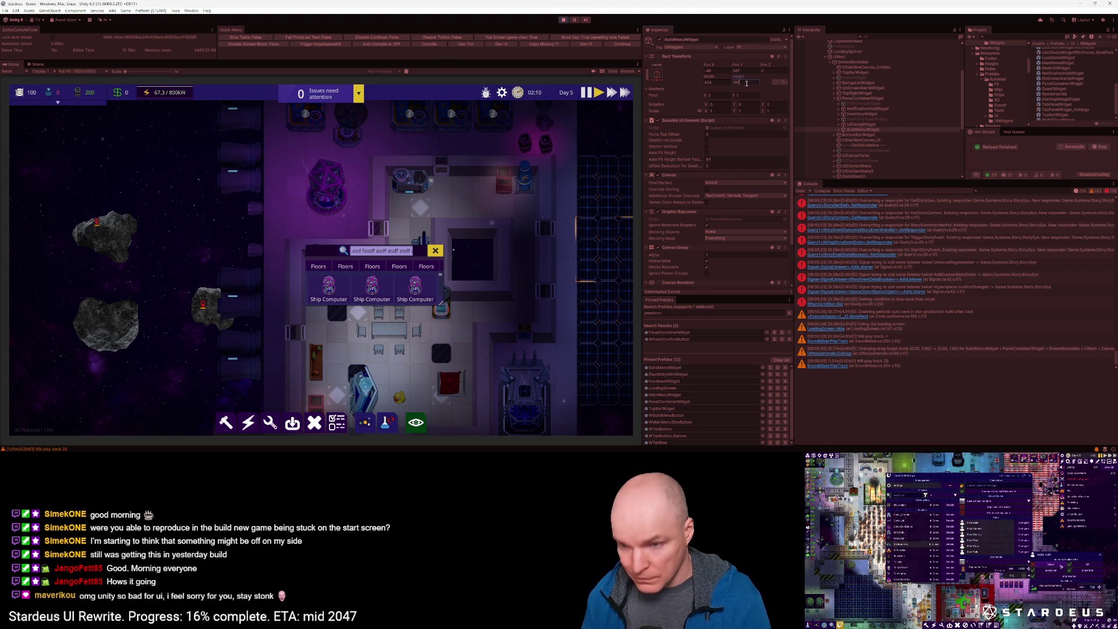
{"action": "key", "text": "BackSpace"}
{"action": "type", "text": "0"}
{"action": "left_click_drag", "start_coordinate": [743, 76], "coordinate": [744, 76]}
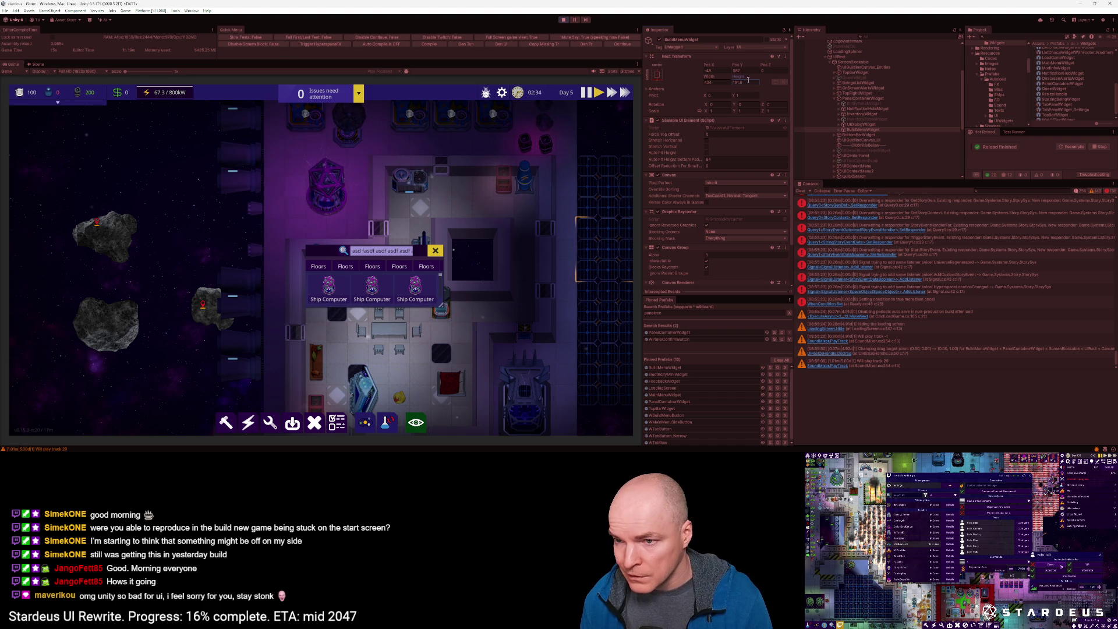
{"action": "type", "text": "180"}
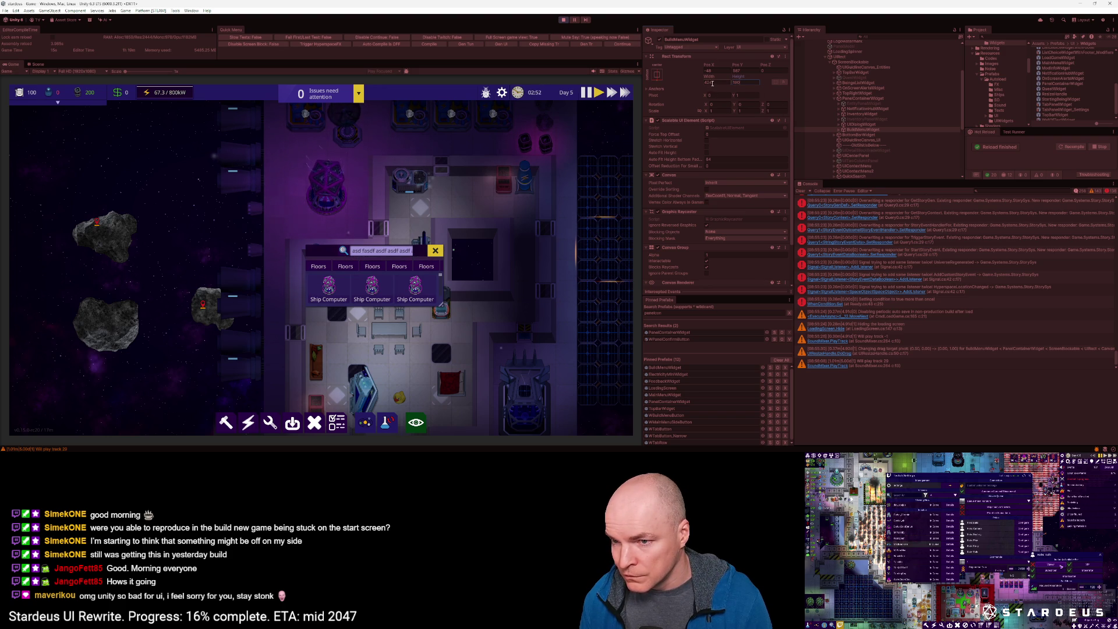
{"action": "scroll", "coordinate": [865, 149], "scroll_direction": "down", "scroll_amount": 6}
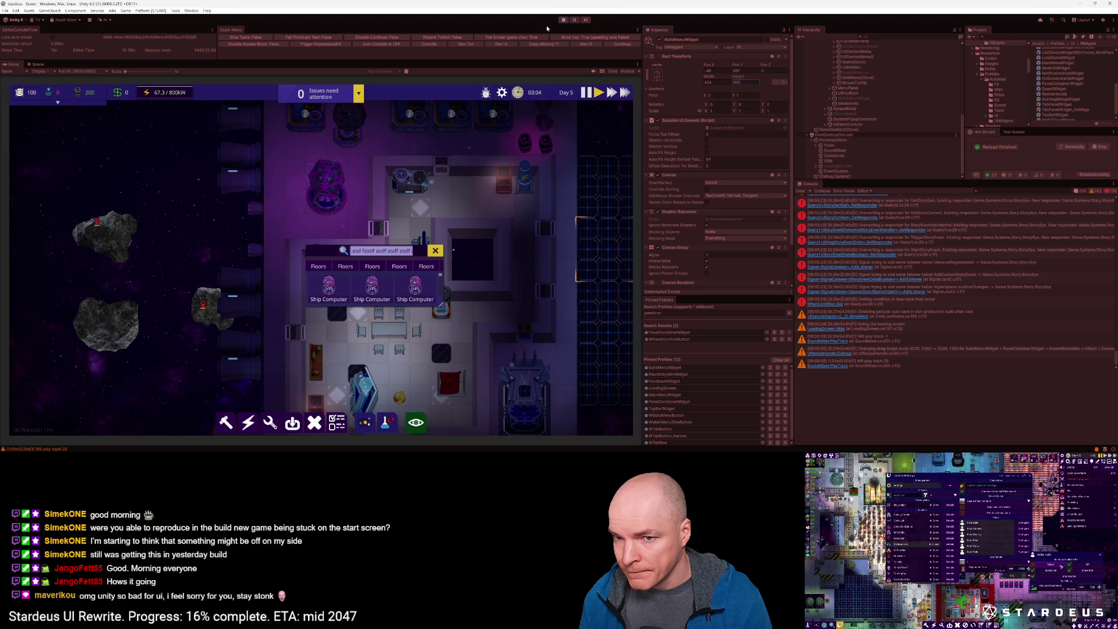
{"action": "left_click", "coordinate": [563, 19]}
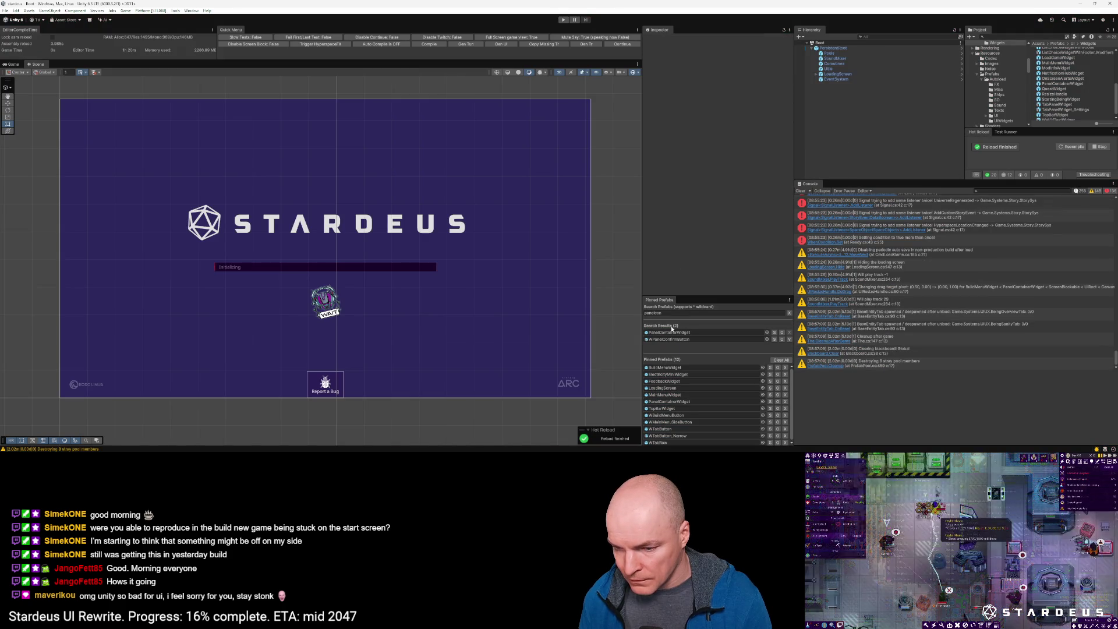
Step: Open the BuildMenuWidget prefab and set ResizeHandle's Min Size to 424 by 180
{"action": "double_click", "coordinate": [668, 368]}
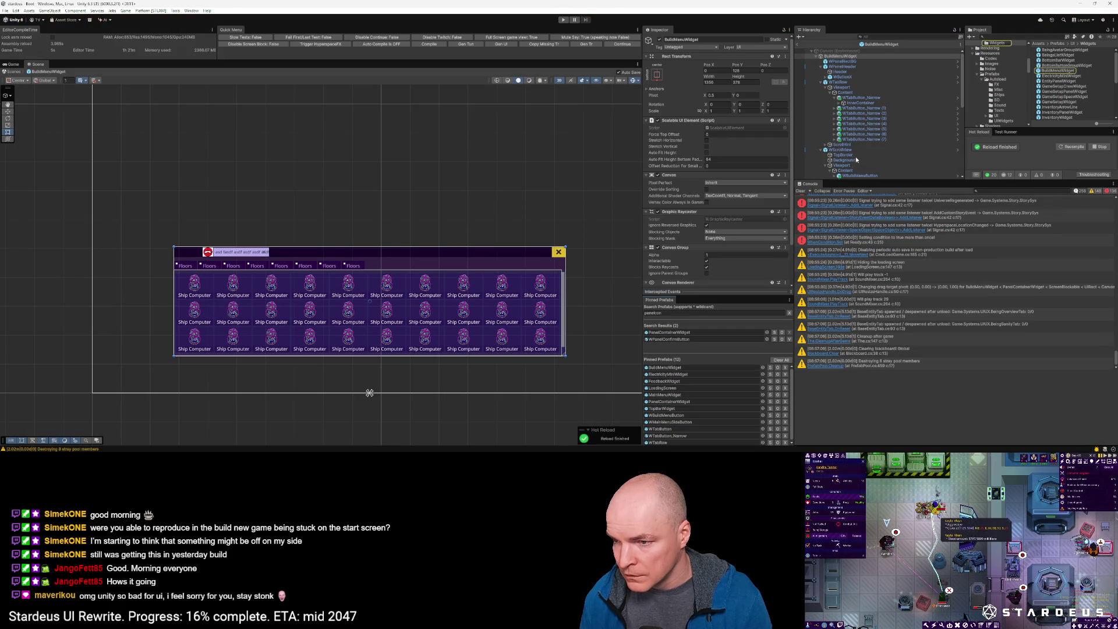
{"action": "scroll", "coordinate": [851, 149], "scroll_direction": "down", "scroll_amount": 10}
{"action": "left_click", "coordinate": [844, 171]}
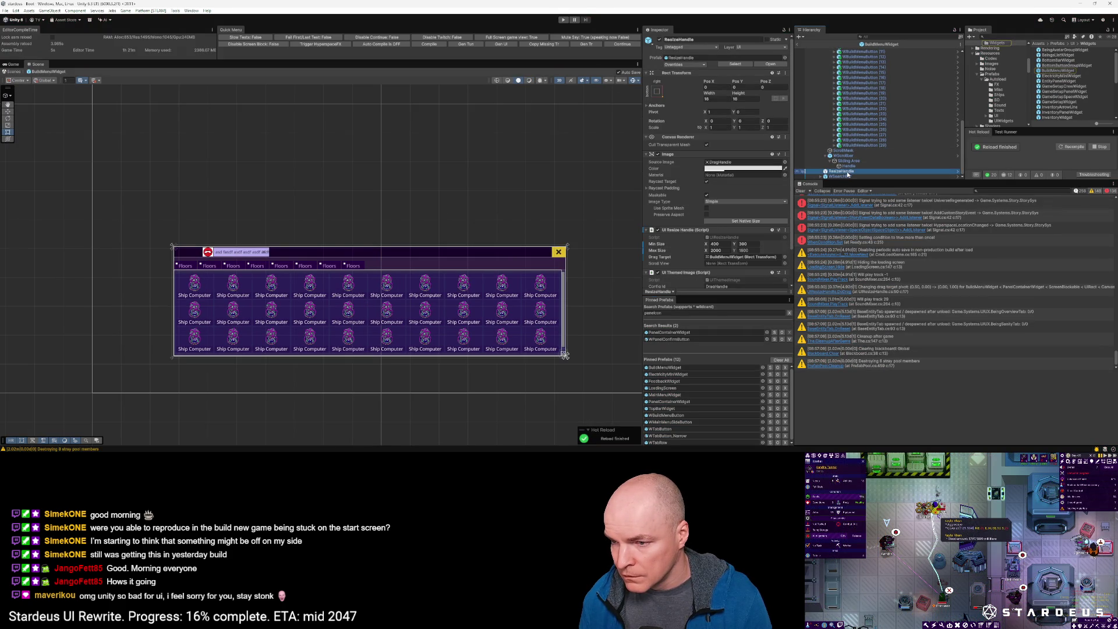
{"action": "left_click", "coordinate": [717, 244]}
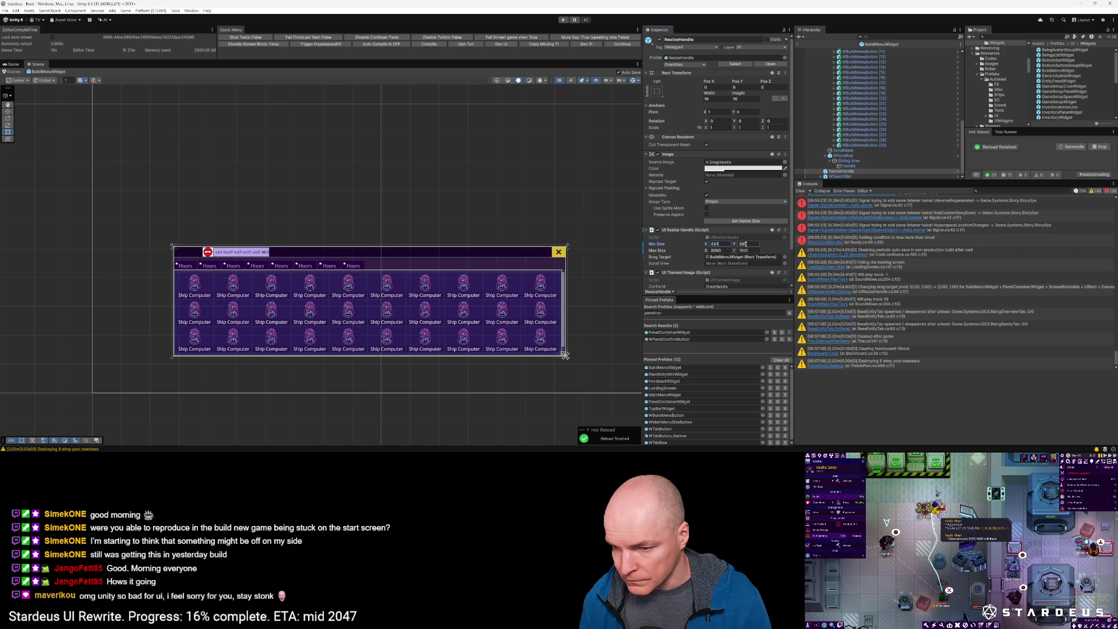
{"action": "type", "text": "180"}
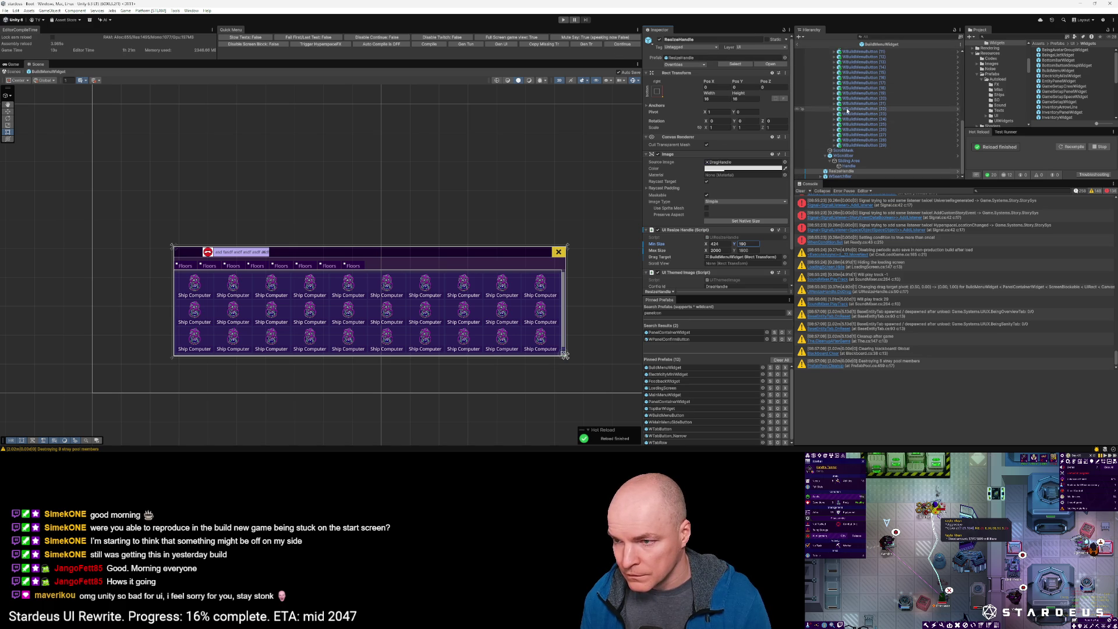
{"action": "scroll", "coordinate": [838, 123], "scroll_direction": "up", "scroll_amount": 10}
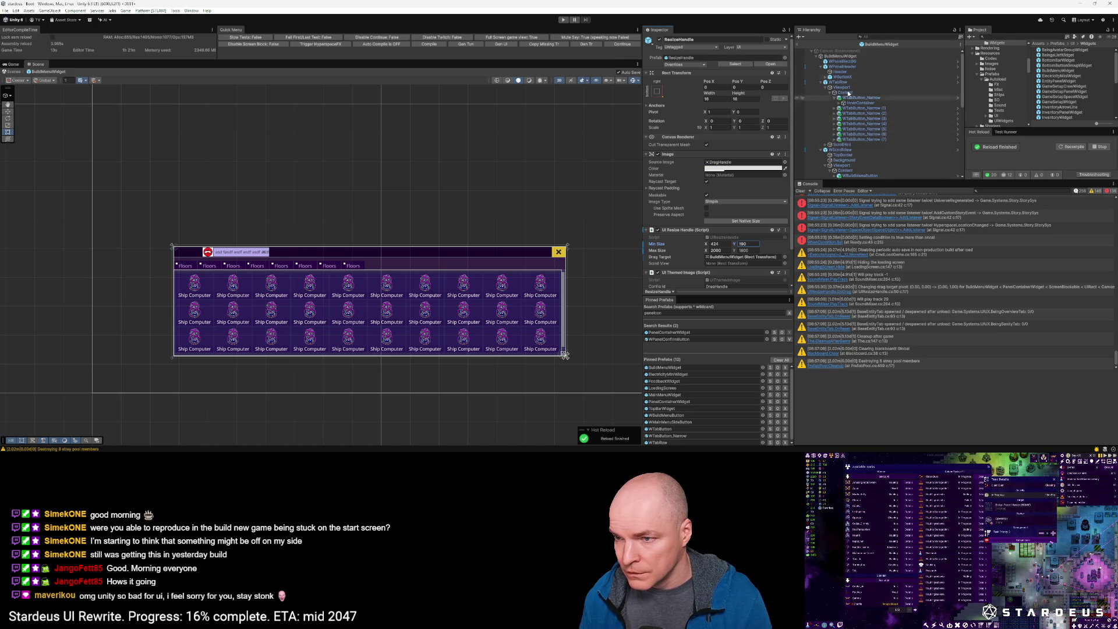
{"action": "left_click", "coordinate": [847, 57]}
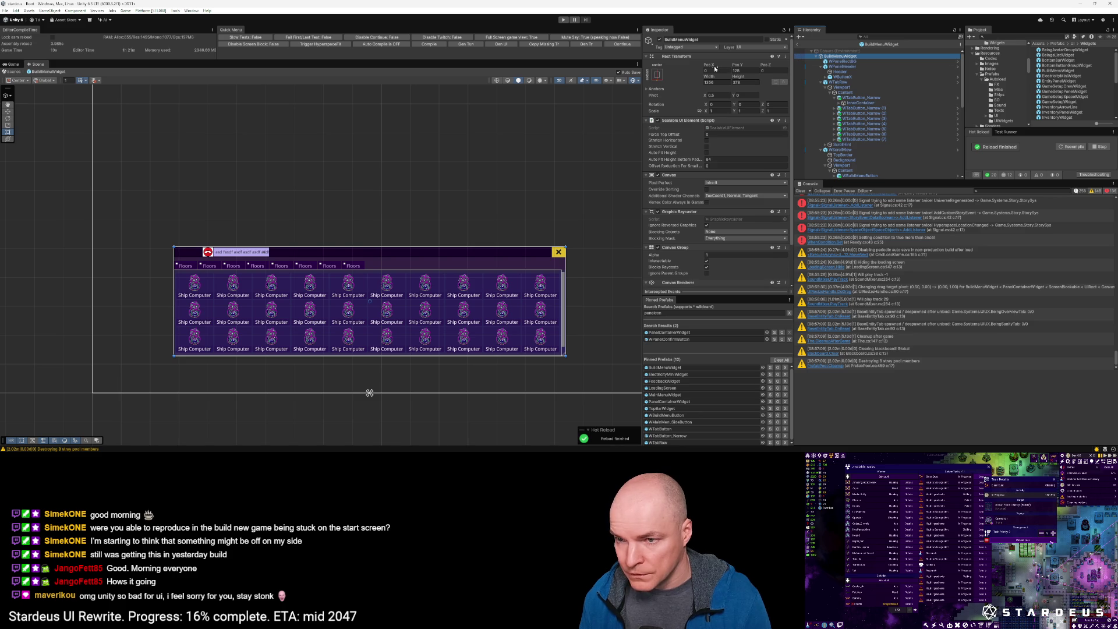
Step: Scrub the BuildMenuWidget root's Rect Transform Height from 376 down to about 283
{"action": "left_click_drag", "start_coordinate": [738, 78], "coordinate": [666, 80]}
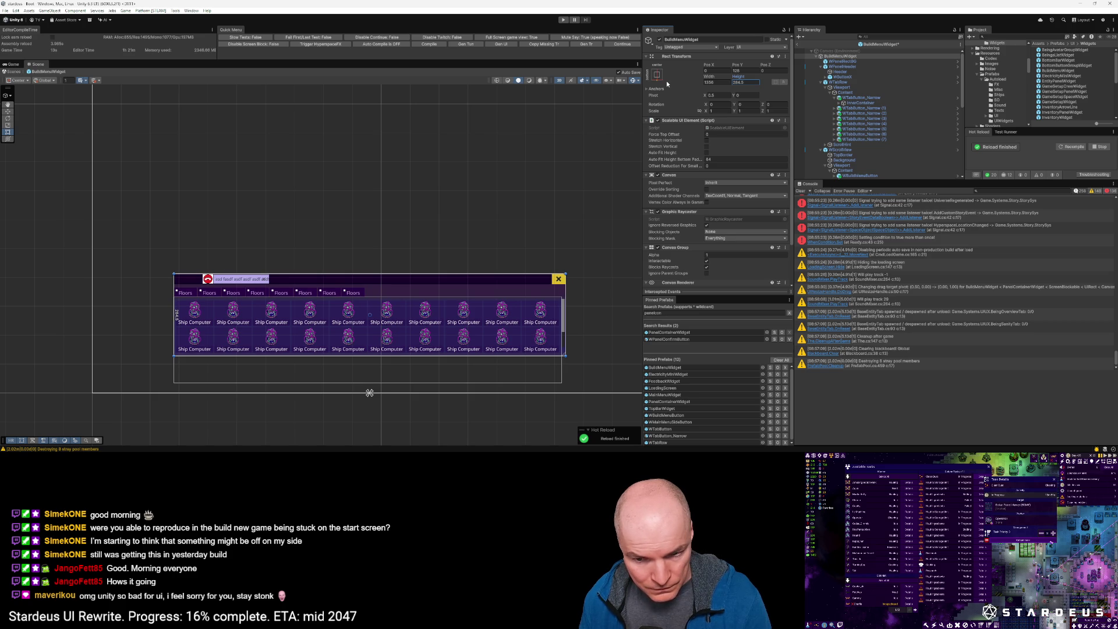
{"action": "left_click_drag", "start_coordinate": [667, 83], "coordinate": [667, 85]}
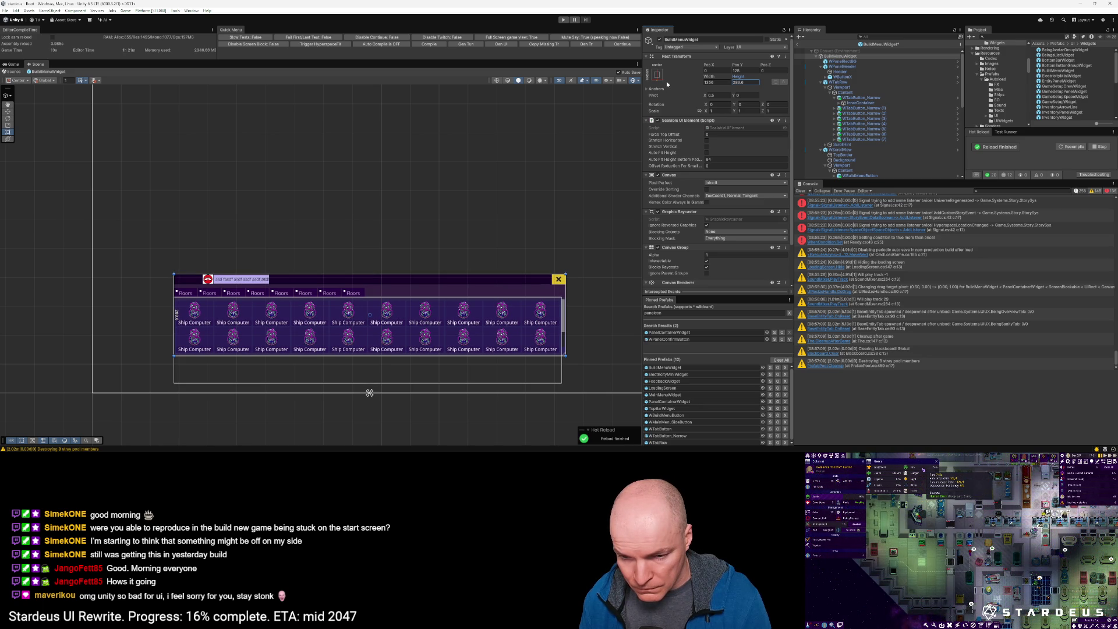
{"action": "scroll", "coordinate": [581, 324], "scroll_direction": "up", "scroll_amount": 10}
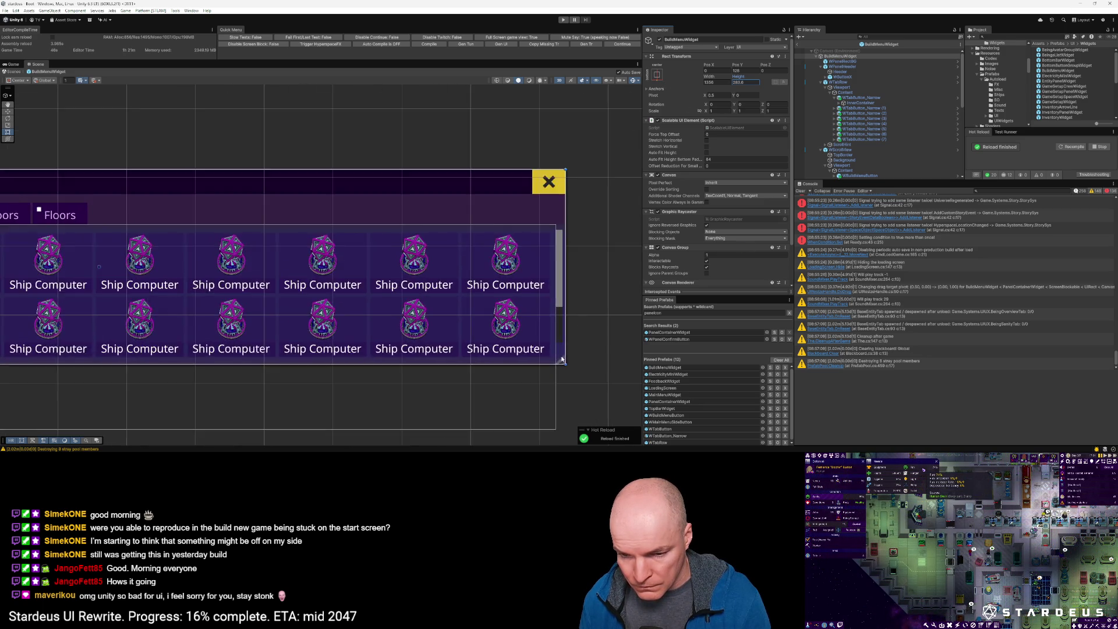
{"action": "scroll", "coordinate": [571, 345], "scroll_direction": "up", "scroll_amount": 3}
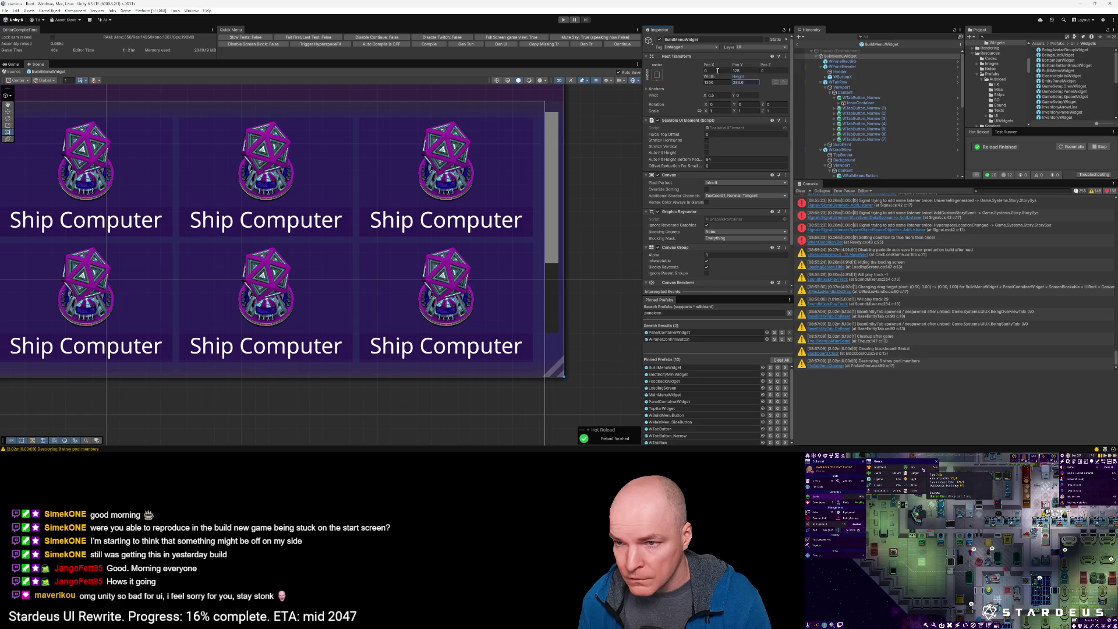
{"action": "left_click_drag", "start_coordinate": [738, 77], "coordinate": [736, 77]}
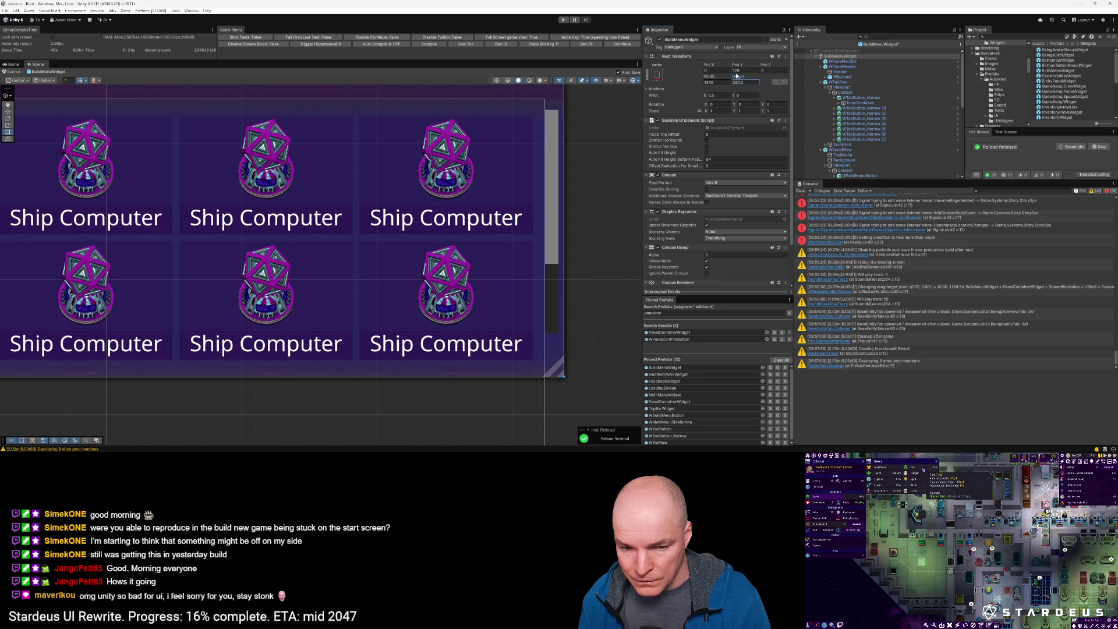
{"action": "left_click_drag", "start_coordinate": [737, 76], "coordinate": [736, 76]}
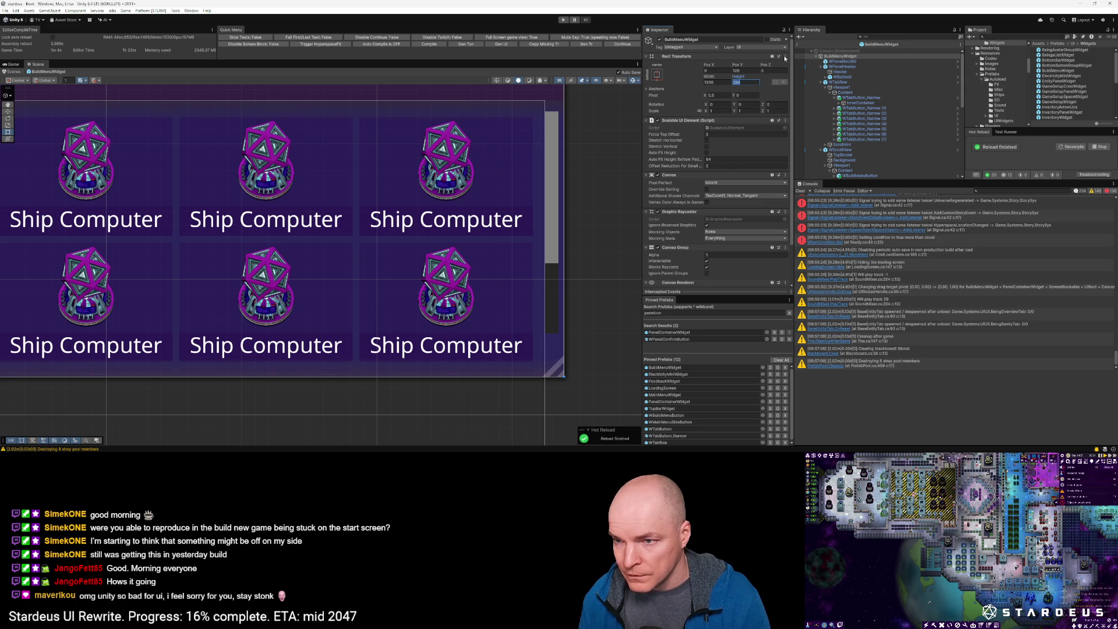
Step: Copy the BuildMenuWidget's Rect Transform component values
{"action": "left_click", "coordinate": [784, 57]}
{"action": "mouse_move", "coordinate": [821, 121]}
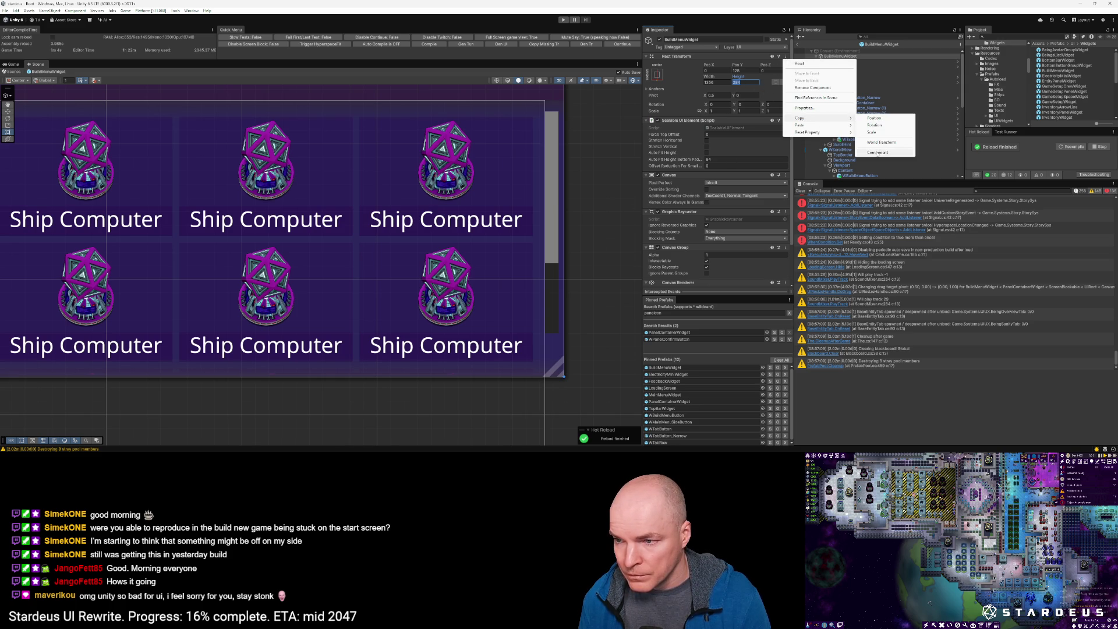
{"action": "left_click", "coordinate": [878, 152]}
Step: In PanelContainerWidget, paste the copied values onto BuildMenuWidget for height 284, then reopen its prefab
{"action": "double_click", "coordinate": [669, 401]}
{"action": "left_click", "coordinate": [844, 87]}
{"action": "left_click", "coordinate": [785, 72]}
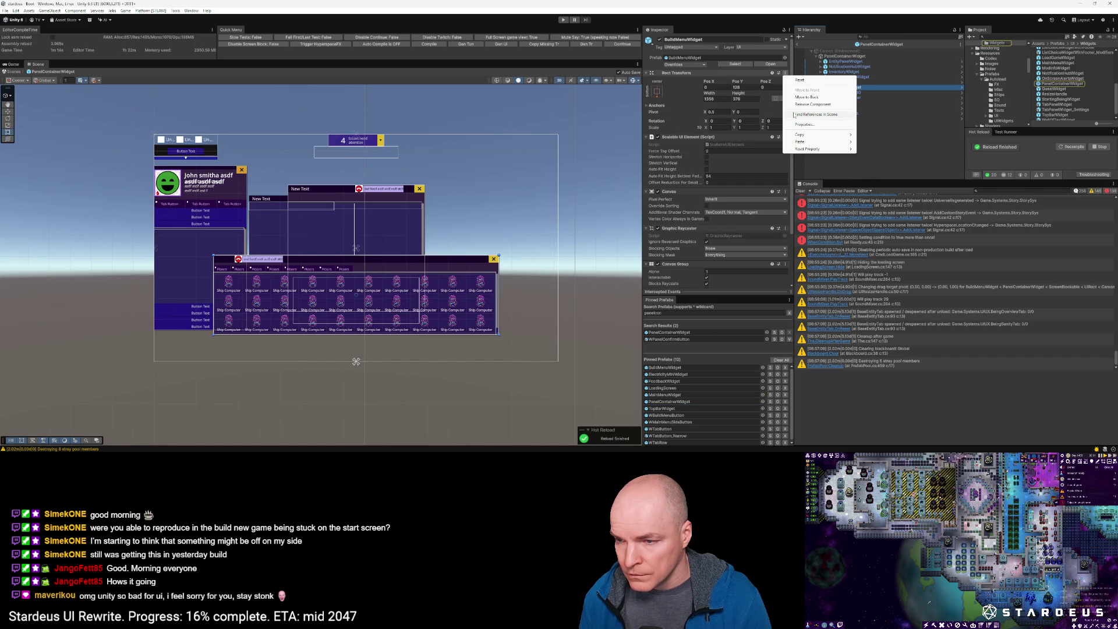
{"action": "mouse_move", "coordinate": [838, 142]}
{"action": "left_click", "coordinate": [883, 182]}
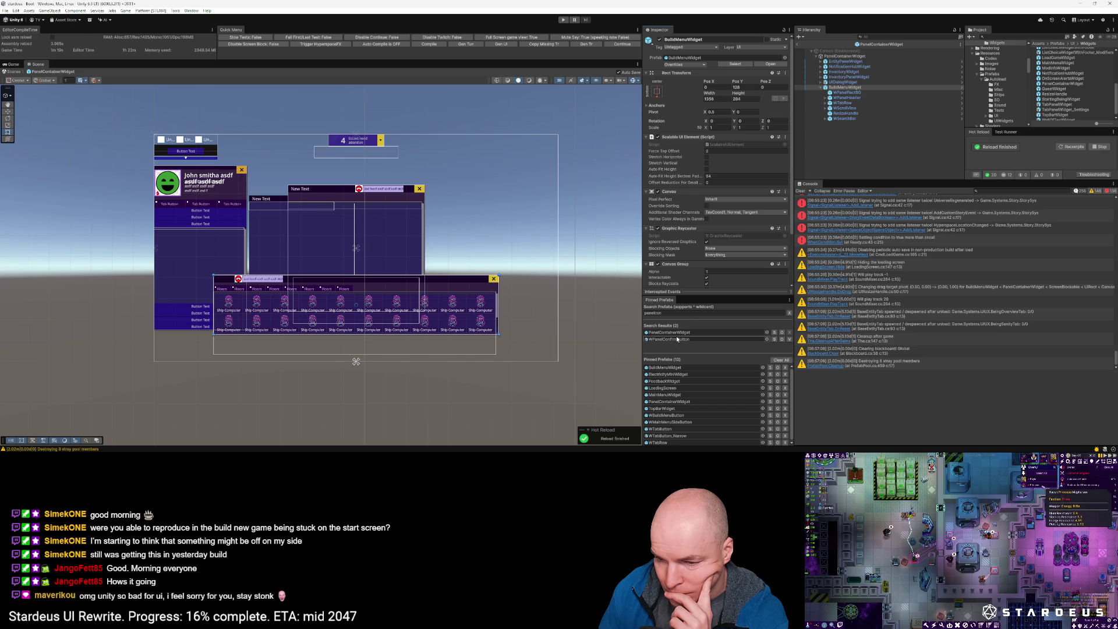
{"action": "left_click", "coordinate": [665, 368]}
{"action": "double_click", "coordinate": [664, 368]}
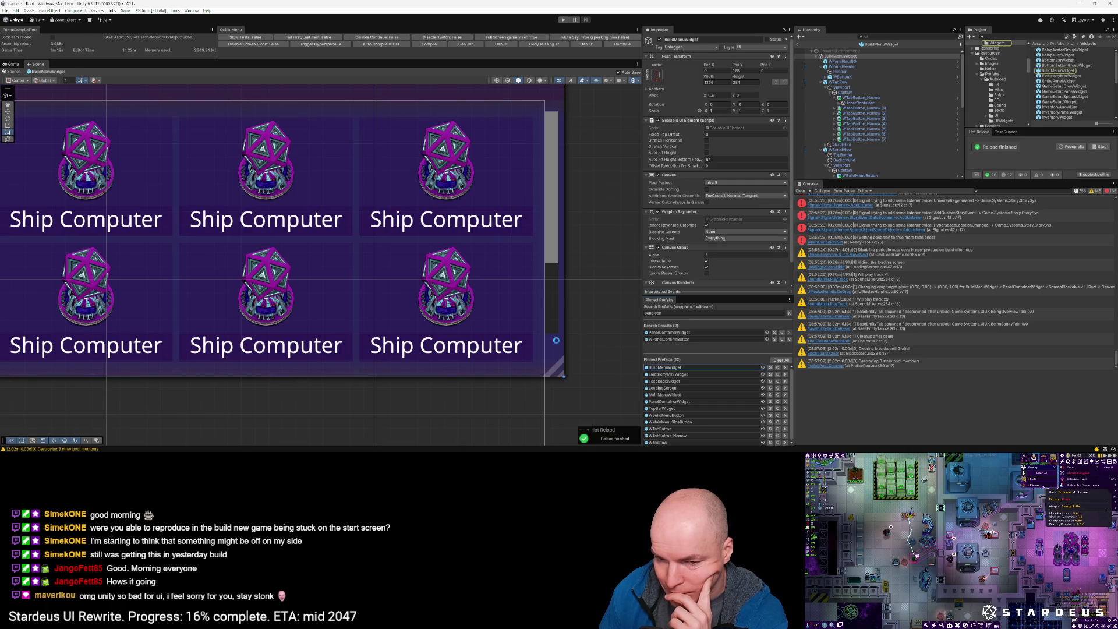
Step: Double the BuildMenuWidget width by entering 1356*2, giving 2712
{"action": "scroll", "coordinate": [588, 333], "scroll_direction": "down", "scroll_amount": 6}
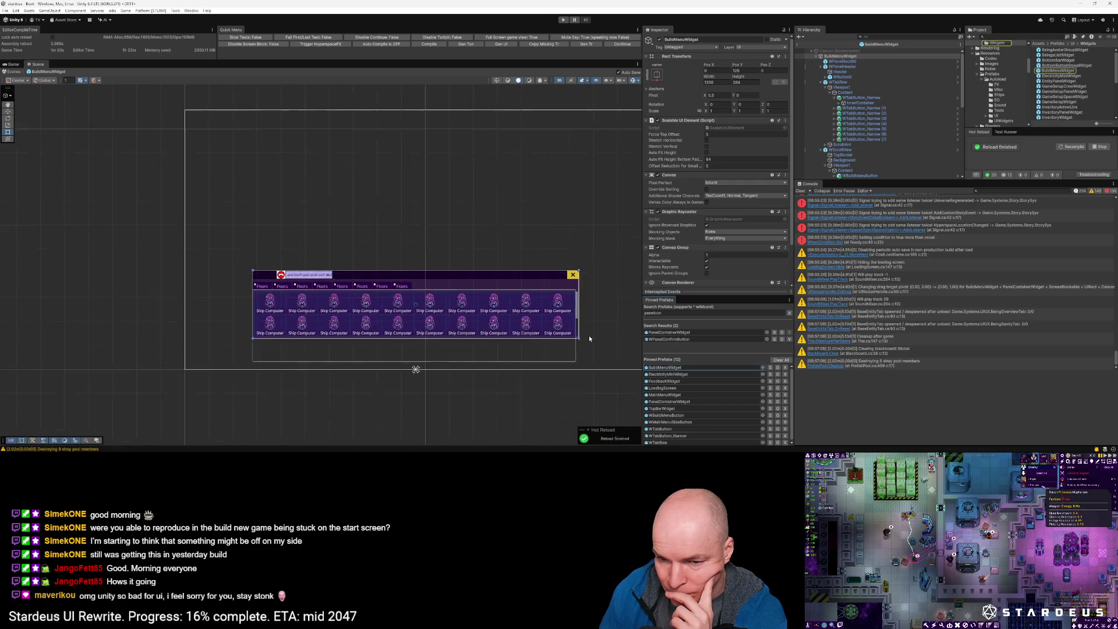
{"action": "left_click_drag", "start_coordinate": [591, 325], "coordinate": [413, 293]}
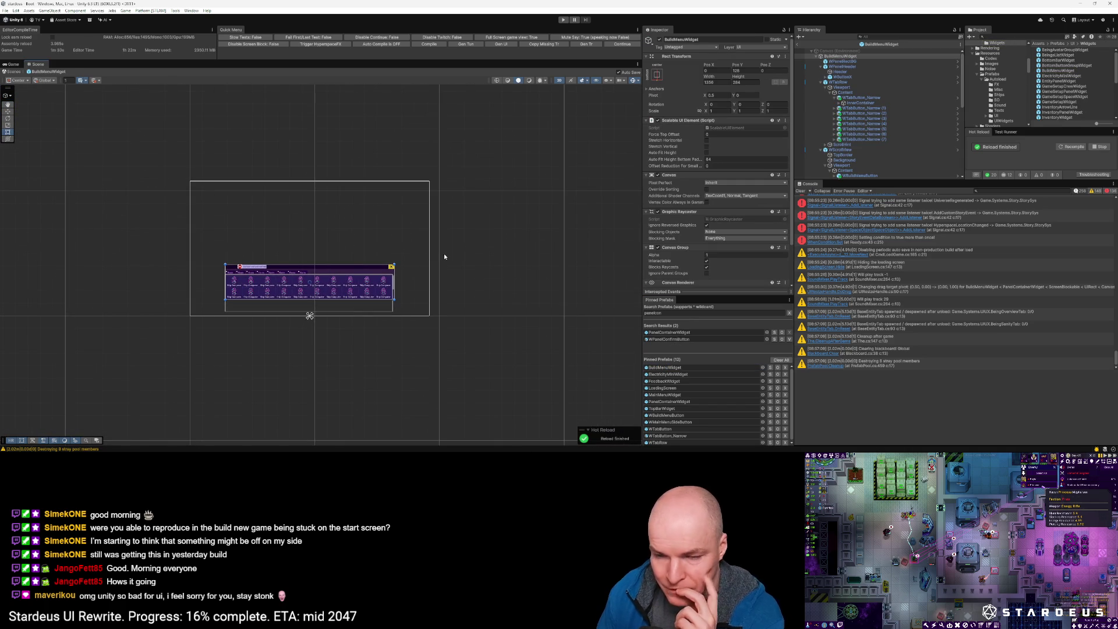
{"action": "left_click", "coordinate": [722, 82]}
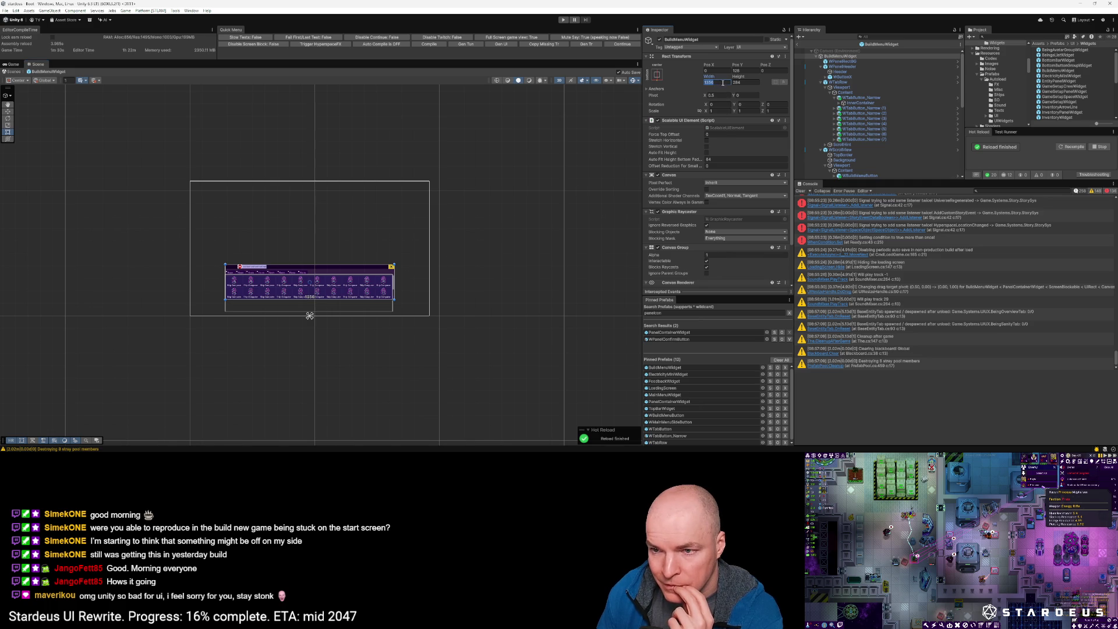
{"action": "type", "text": "*2"}
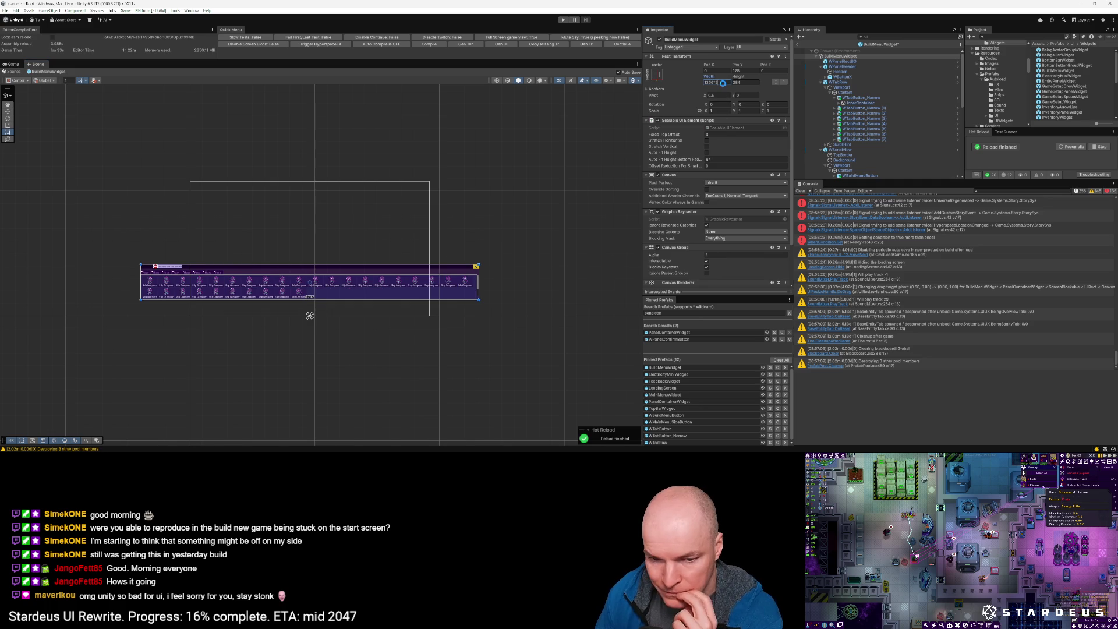
{"action": "key", "text": "Return"}
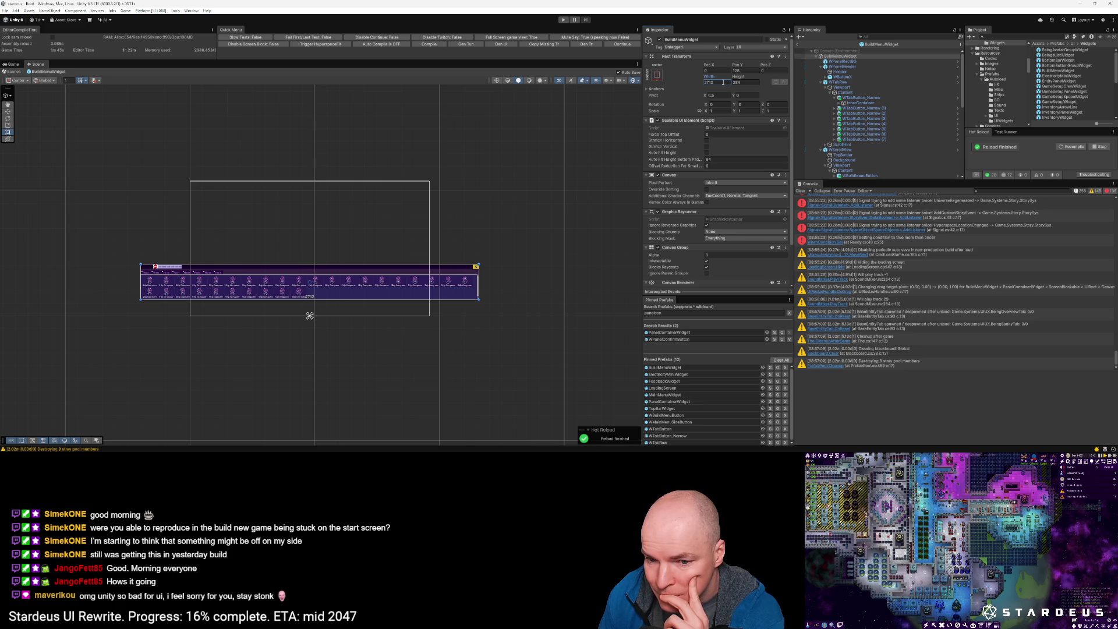
Step: Trim the BuildMenuWidget width down to exactly 2686
{"action": "scroll", "coordinate": [457, 302], "scroll_direction": "up", "scroll_amount": 10}
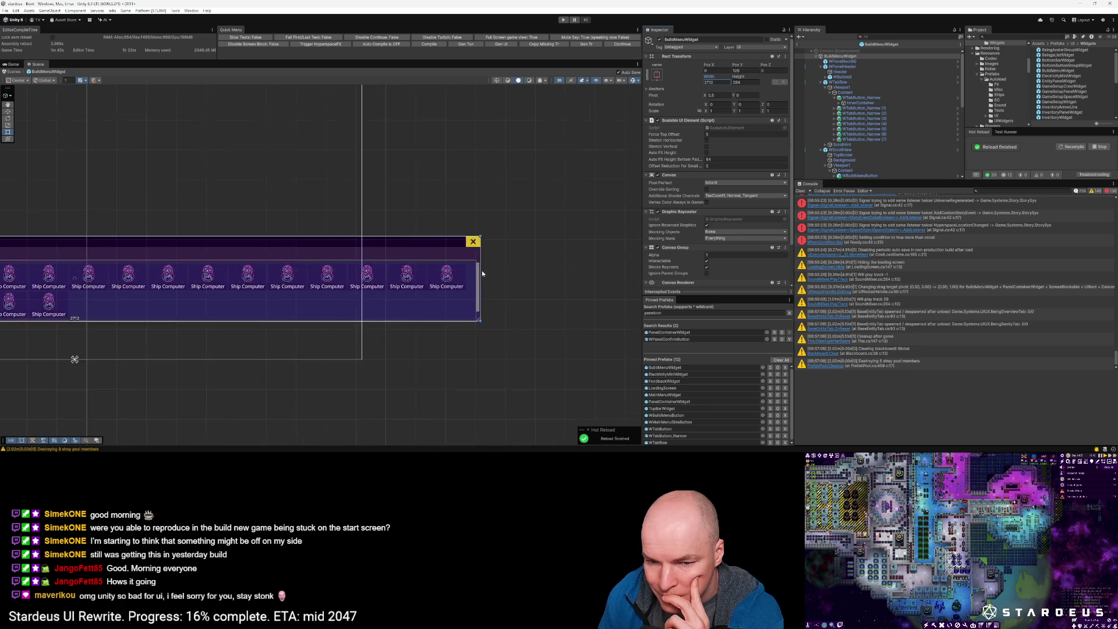
{"action": "scroll", "coordinate": [472, 273], "scroll_direction": "up", "scroll_amount": 1}
{"action": "left_click_drag", "start_coordinate": [709, 77], "coordinate": [692, 80]}
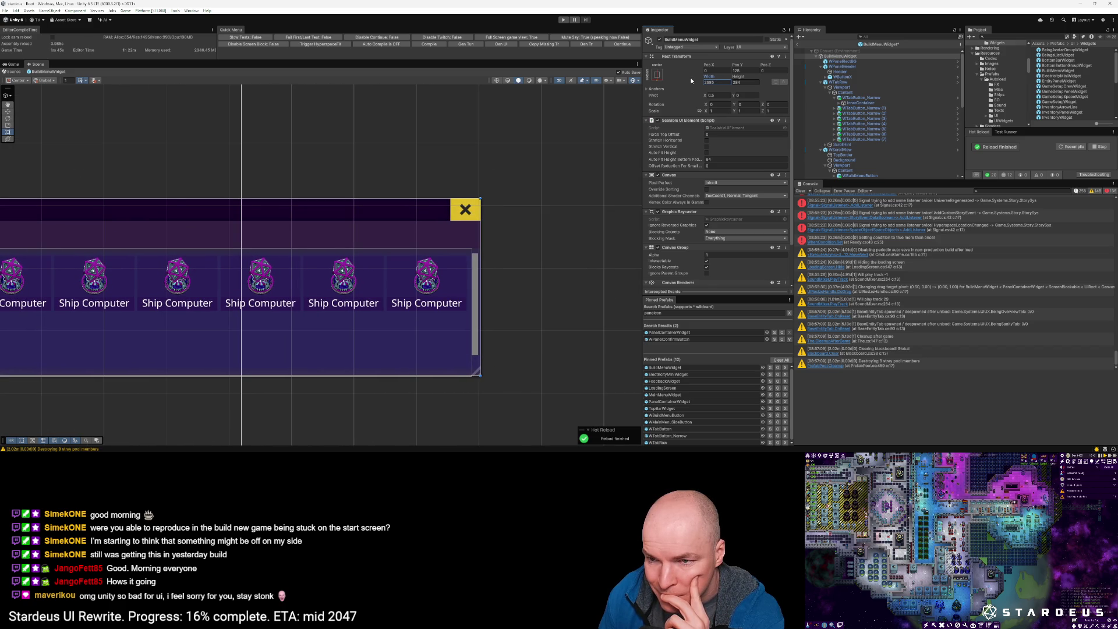
{"action": "left_click", "coordinate": [717, 82]}
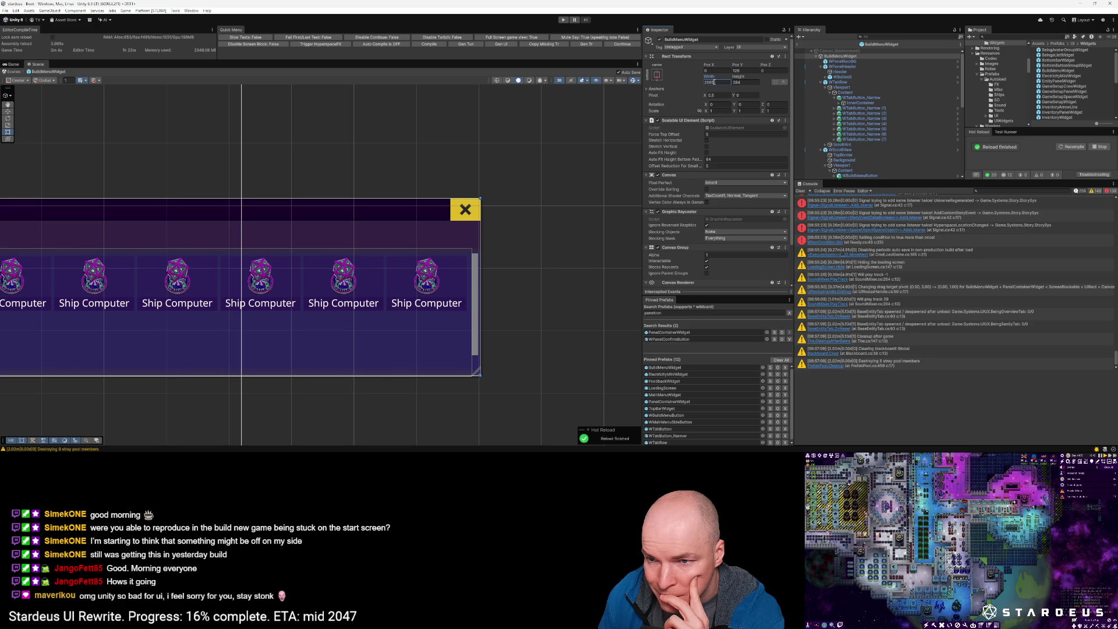
{"action": "type", "text": "2686"}
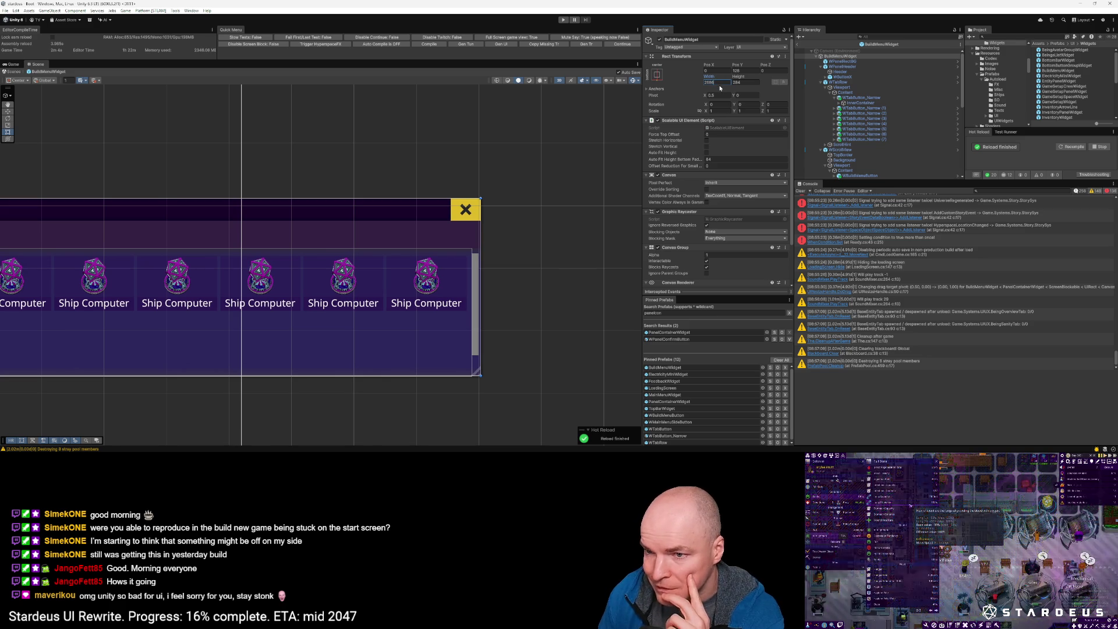
{"action": "scroll", "coordinate": [494, 320], "scroll_direction": "down", "scroll_amount": 10}
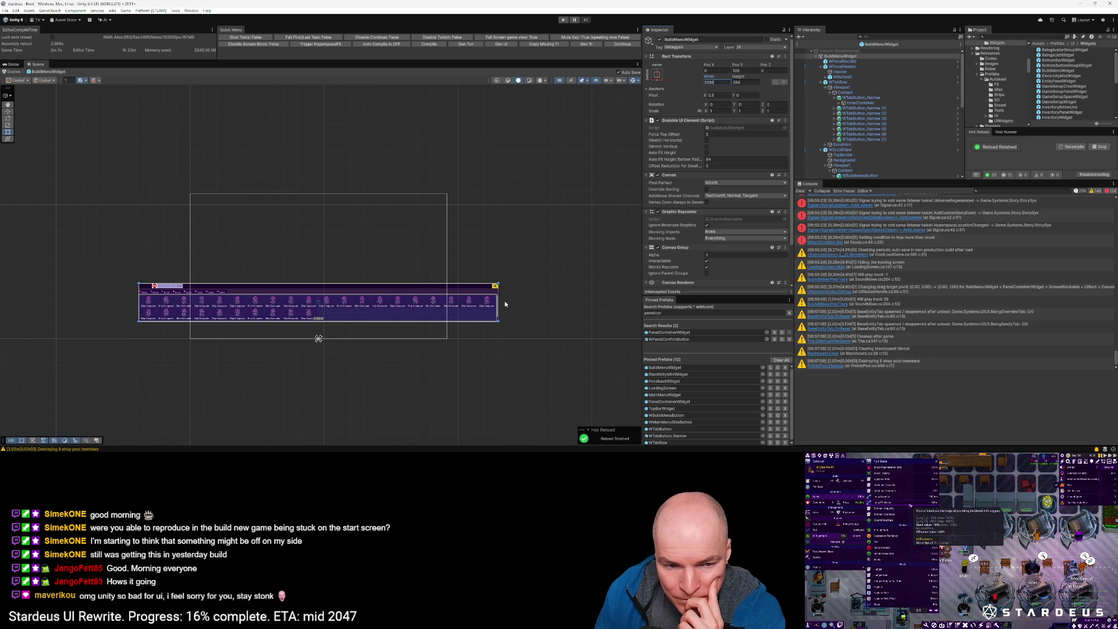
{"action": "scroll", "coordinate": [865, 139], "scroll_direction": "down", "scroll_amount": 5}
{"action": "scroll", "coordinate": [864, 140], "scroll_direction": "down", "scroll_amount": 4}
Step: Set the ResizeHandle's UI Resize Handle Max Size X to 2888
{"action": "left_click", "coordinate": [844, 172]}
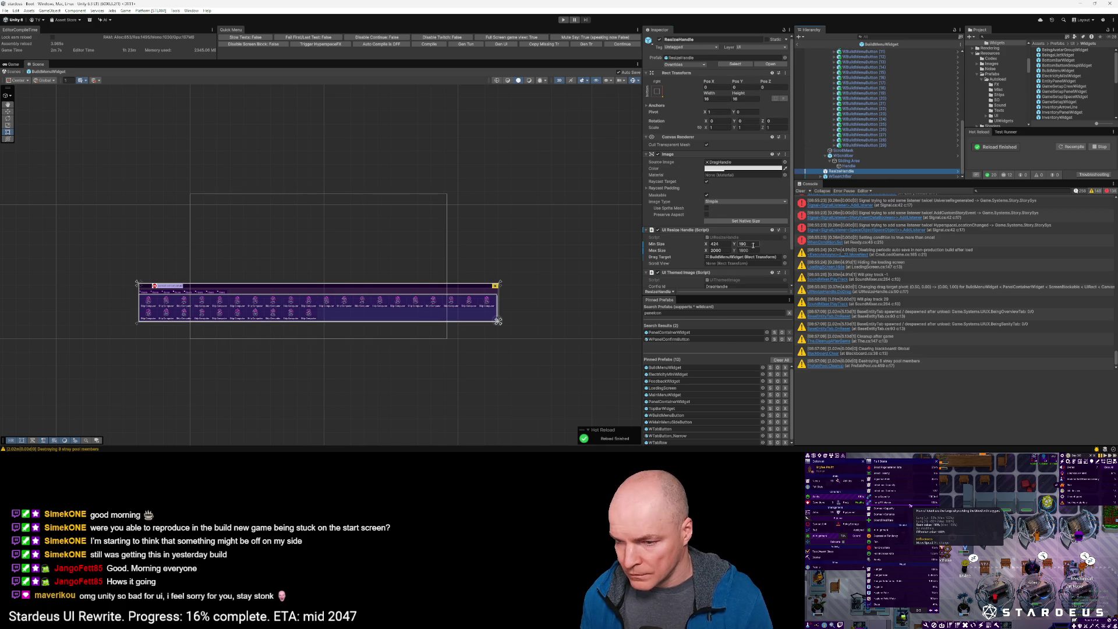
{"action": "left_click", "coordinate": [725, 251]}
{"action": "type", "text": "2888"}
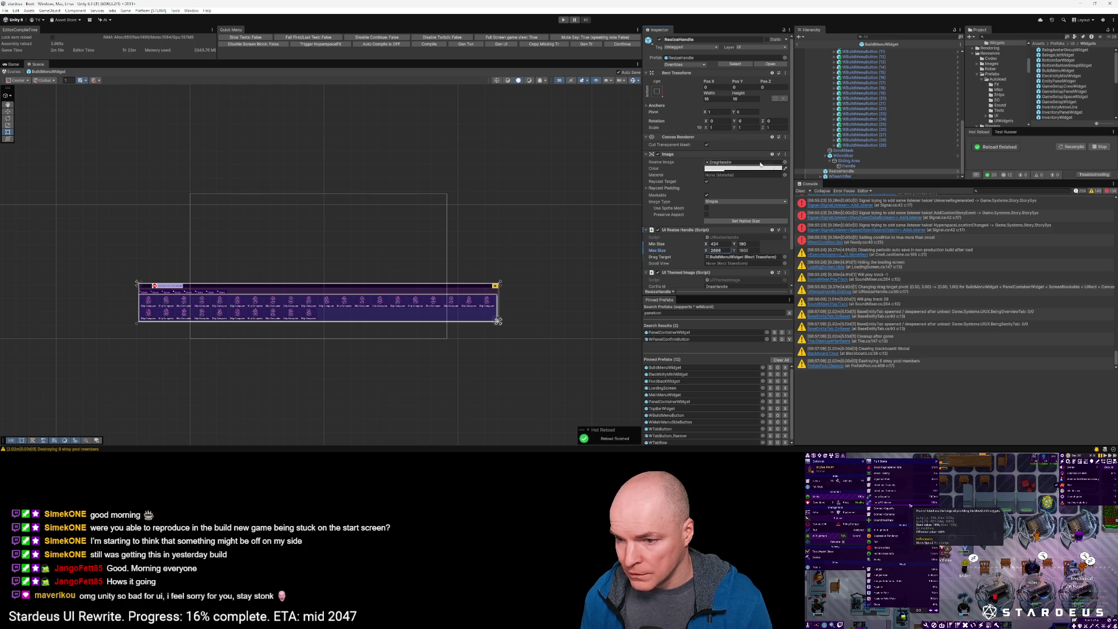
{"action": "key", "text": "Return"}
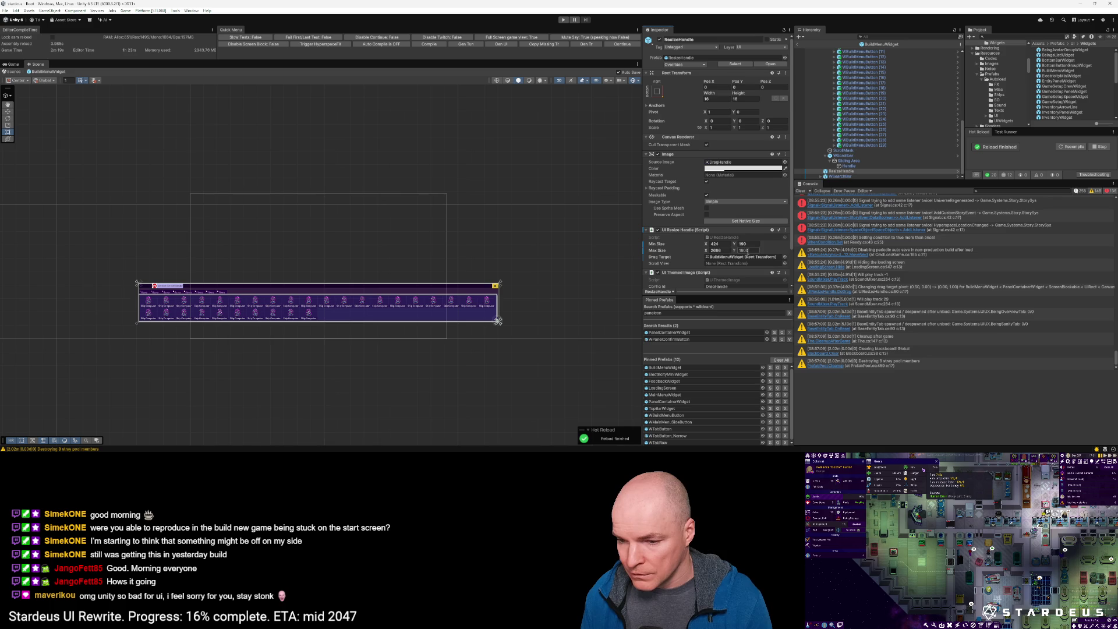
{"action": "scroll", "coordinate": [850, 91], "scroll_direction": "up", "scroll_amount": 5}
{"action": "scroll", "coordinate": [850, 91], "scroll_direction": "up", "scroll_amount": 3}
Step: Paste Rect Transform values onto ResizeHandle by mistake and undo it with Ctrl+Z
{"action": "left_click", "coordinate": [785, 73]}
{"action": "mouse_move", "coordinate": [802, 142]}
{"action": "left_click", "coordinate": [885, 152]}
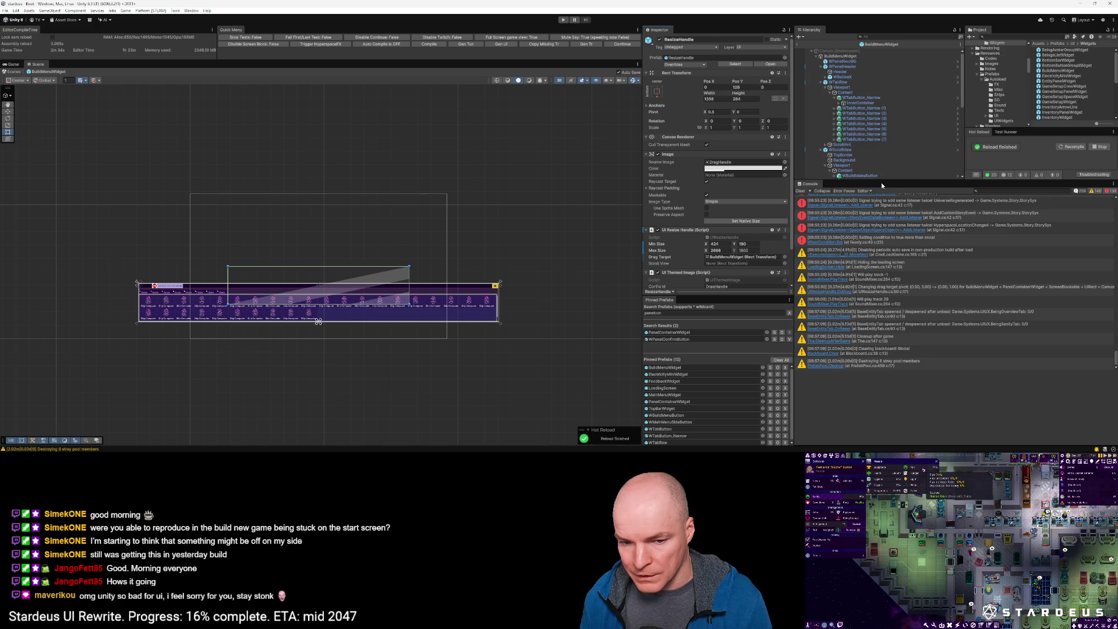
{"action": "key", "text": "ctrl+z"}
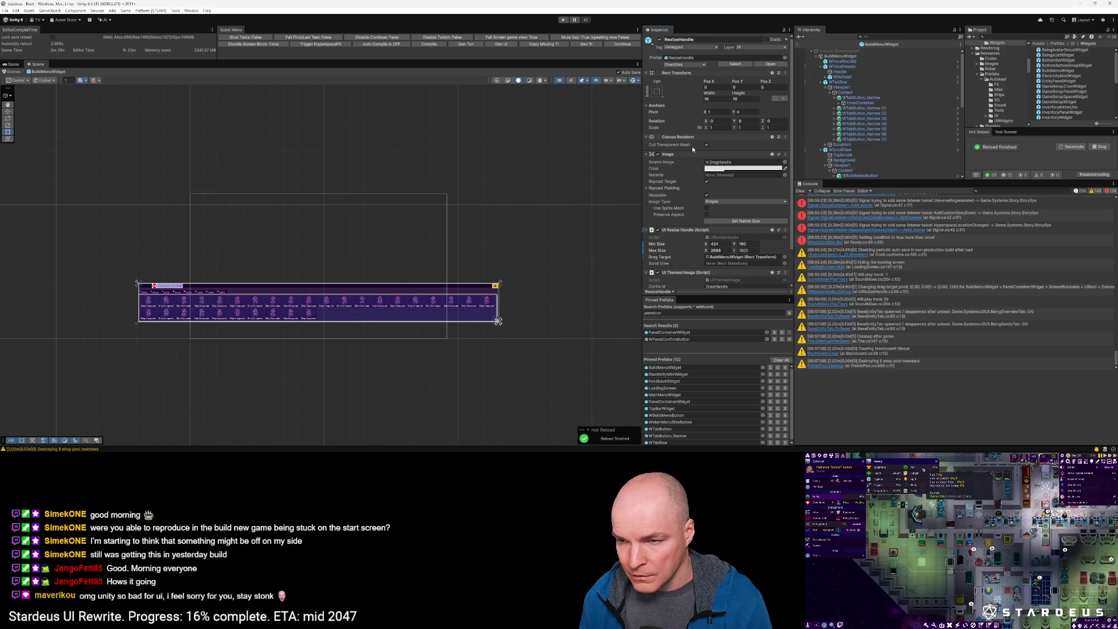
Step: Open PanelContainerWidget, select BuildMenuWidget, and dismiss its Rect Transform options unchanged
{"action": "double_click", "coordinate": [679, 402]}
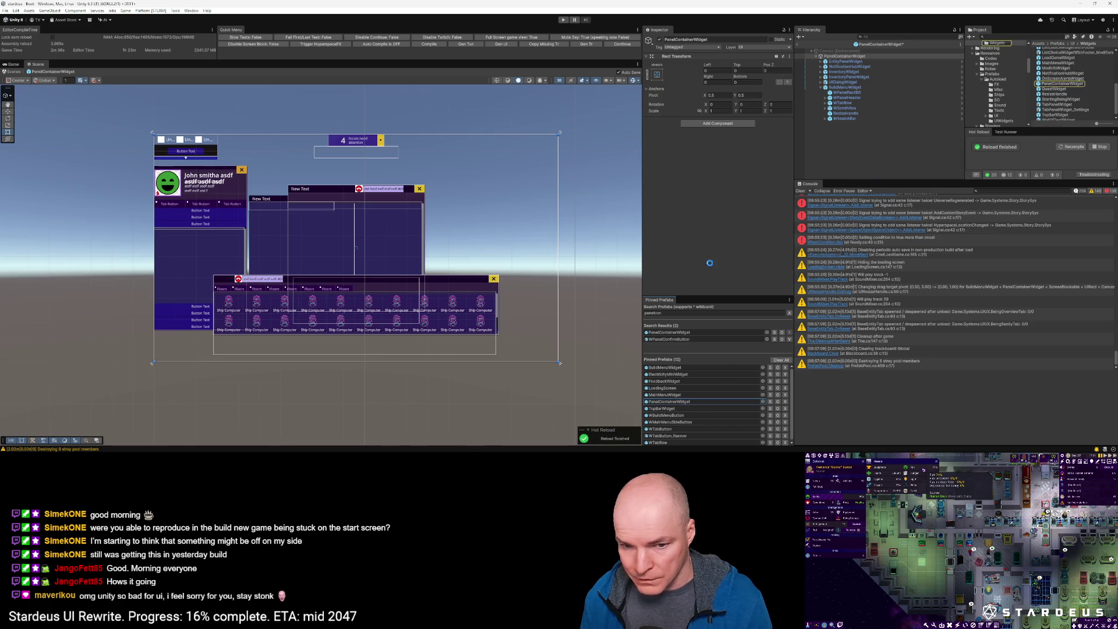
{"action": "left_click", "coordinate": [844, 87]}
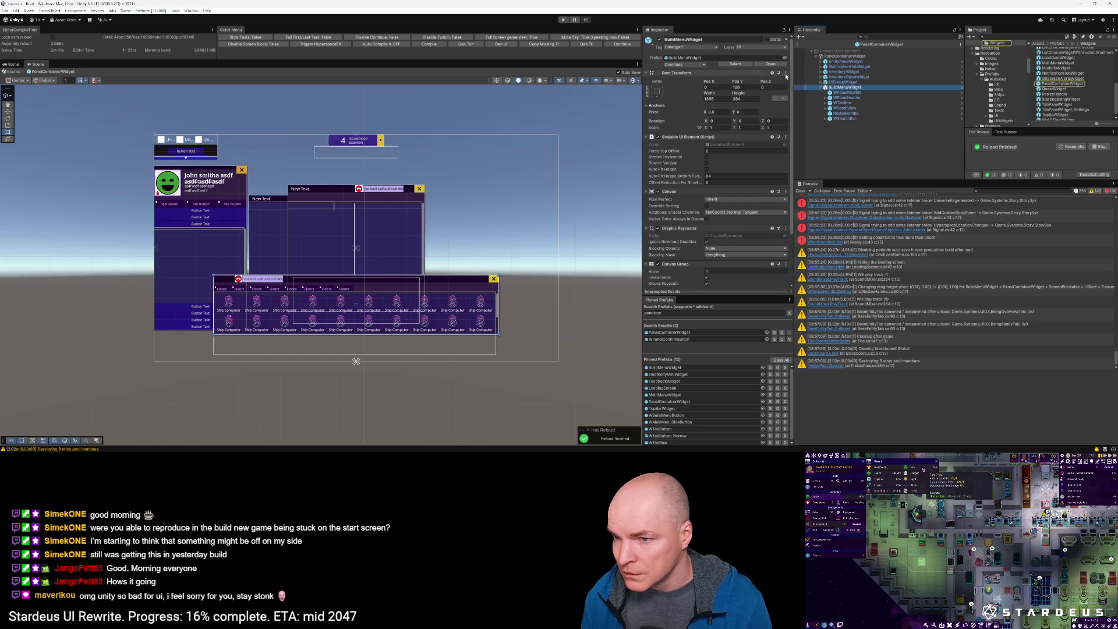
{"action": "left_click", "coordinate": [785, 73]}
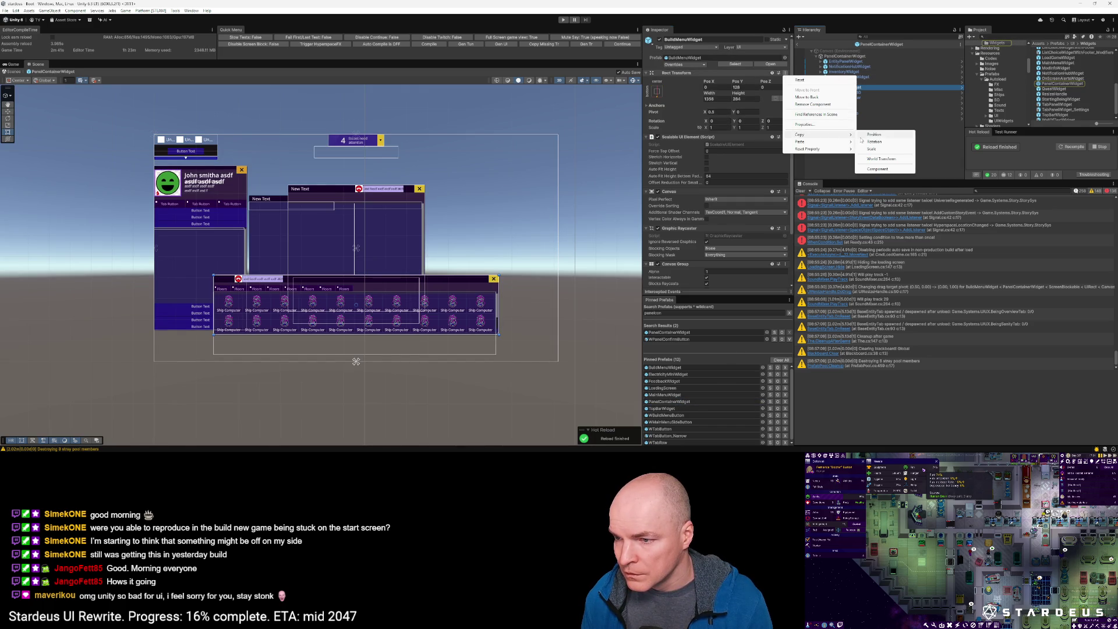
{"action": "left_click", "coordinate": [888, 169]}
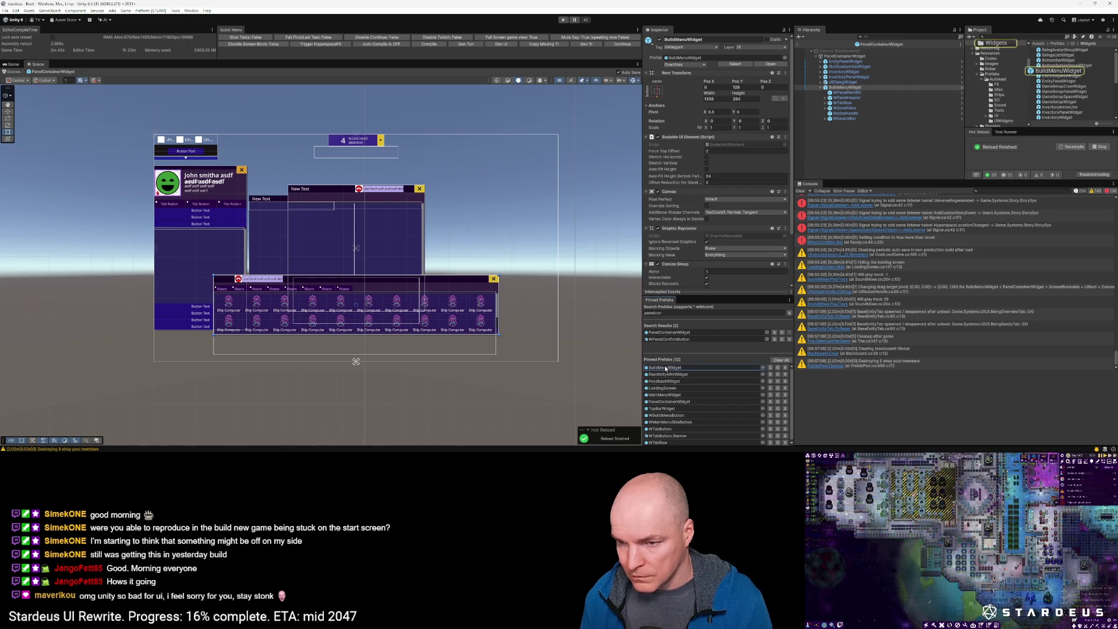
Step: Reopen the BuildMenuWidget prefab and paste the saved Rect Transform values to restore width 1356
{"action": "left_click", "coordinate": [778, 367]}
{"action": "left_click", "coordinate": [785, 56]}
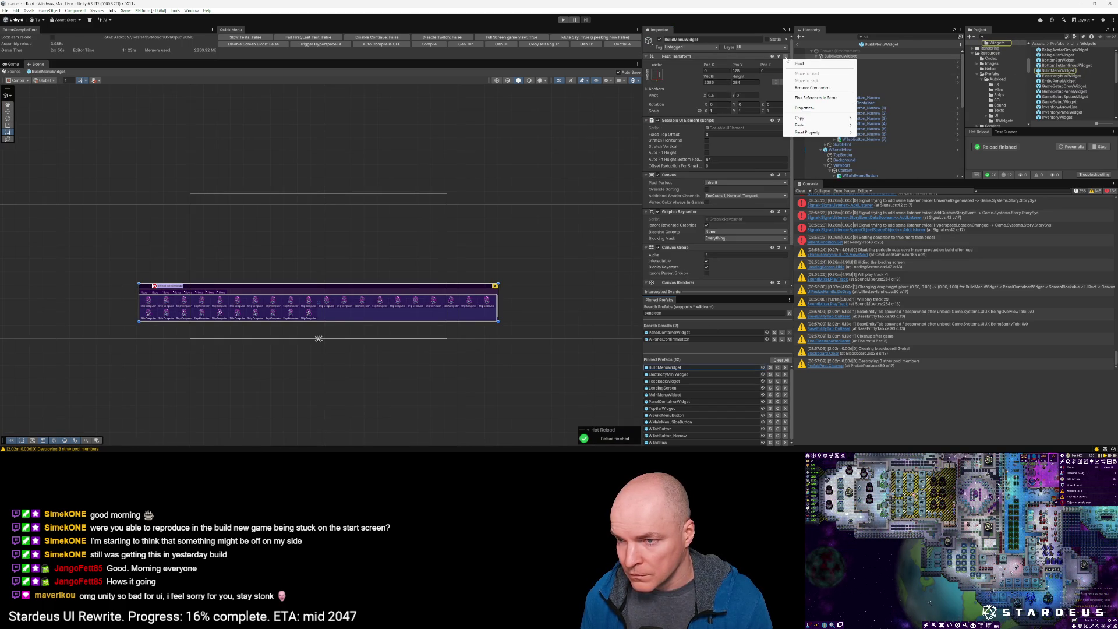
{"action": "mouse_move", "coordinate": [804, 125]}
{"action": "left_click", "coordinate": [883, 167]}
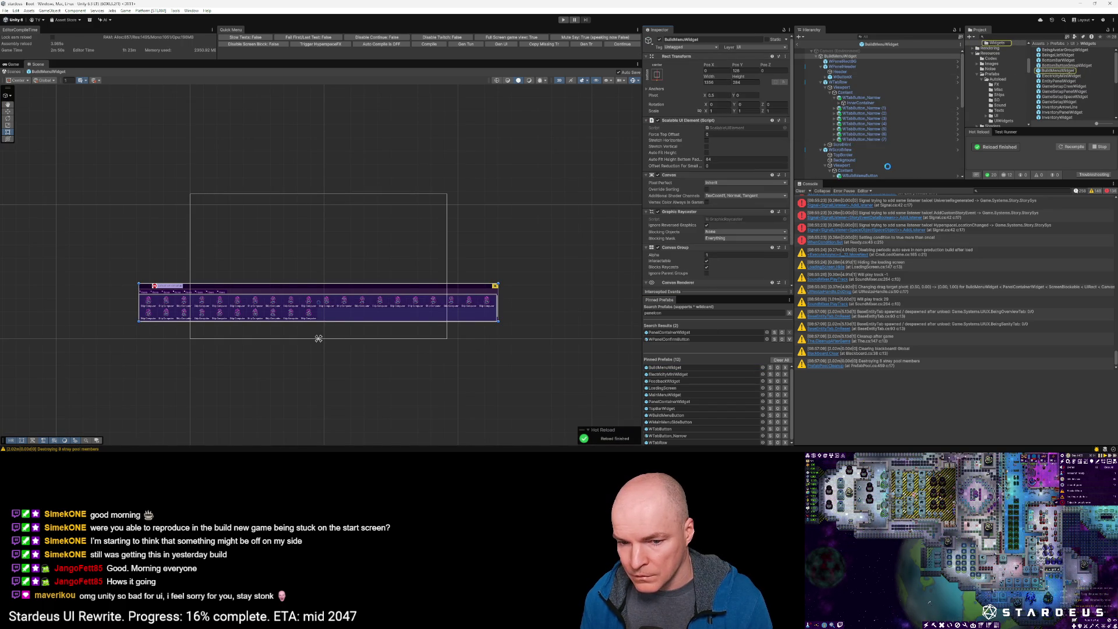
{"action": "scroll", "coordinate": [335, 318], "scroll_direction": "up", "scroll_amount": 5}
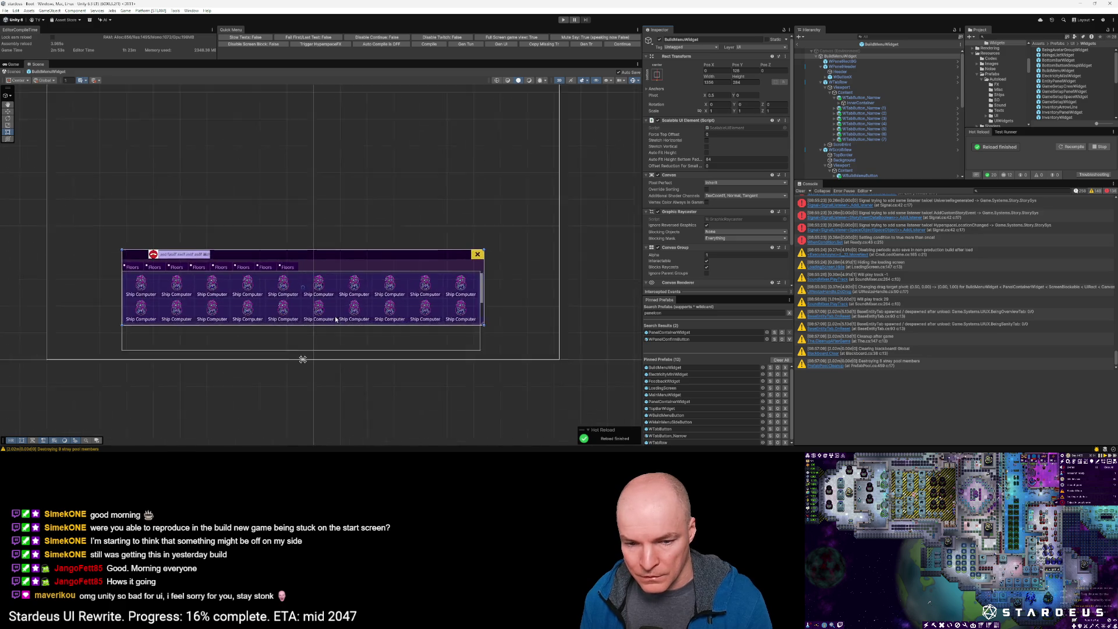
{"action": "scroll", "coordinate": [336, 316], "scroll_direction": "down", "scroll_amount": 2}
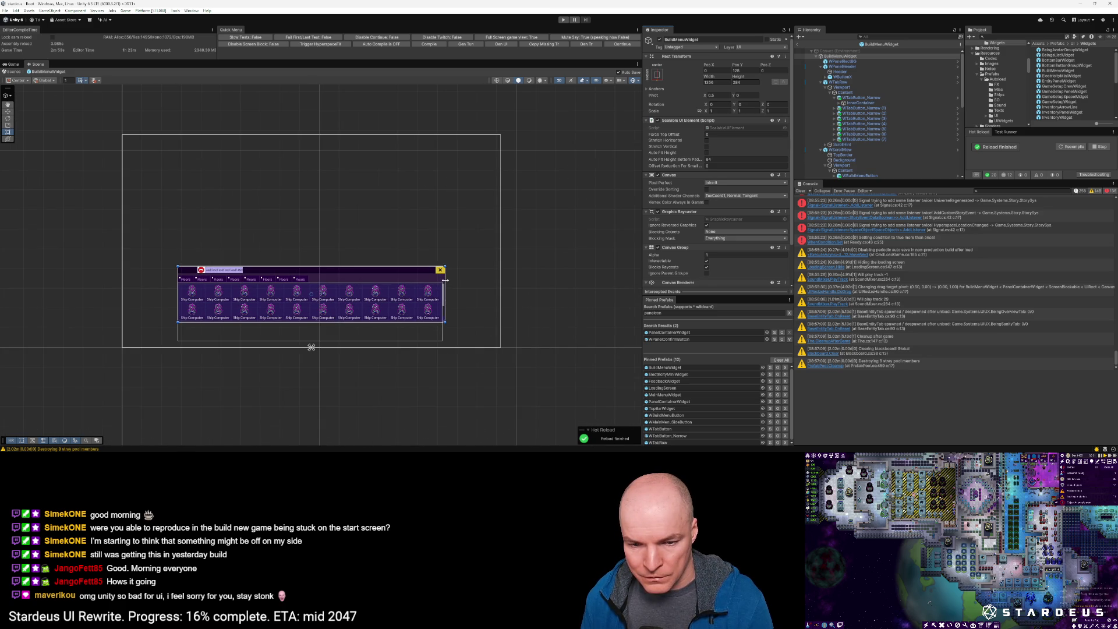
Step: Drag the widget's right edge to narrow BuildMenuWidget to width 232
{"action": "mouse_move", "coordinate": [444, 280]}
{"action": "left_mouse_down"}
{"action": "mouse_move", "coordinate": [211, 282]}
{"action": "mouse_move", "coordinate": [484, 125]}
{"action": "mouse_move", "coordinate": [415, 256]}
{"action": "mouse_move", "coordinate": [388, 344]}
{"action": "mouse_move", "coordinate": [387, 427]}
{"action": "left_mouse_up"}
{"action": "scroll", "coordinate": [253, 306], "scroll_direction": "down", "scroll_amount": 1}
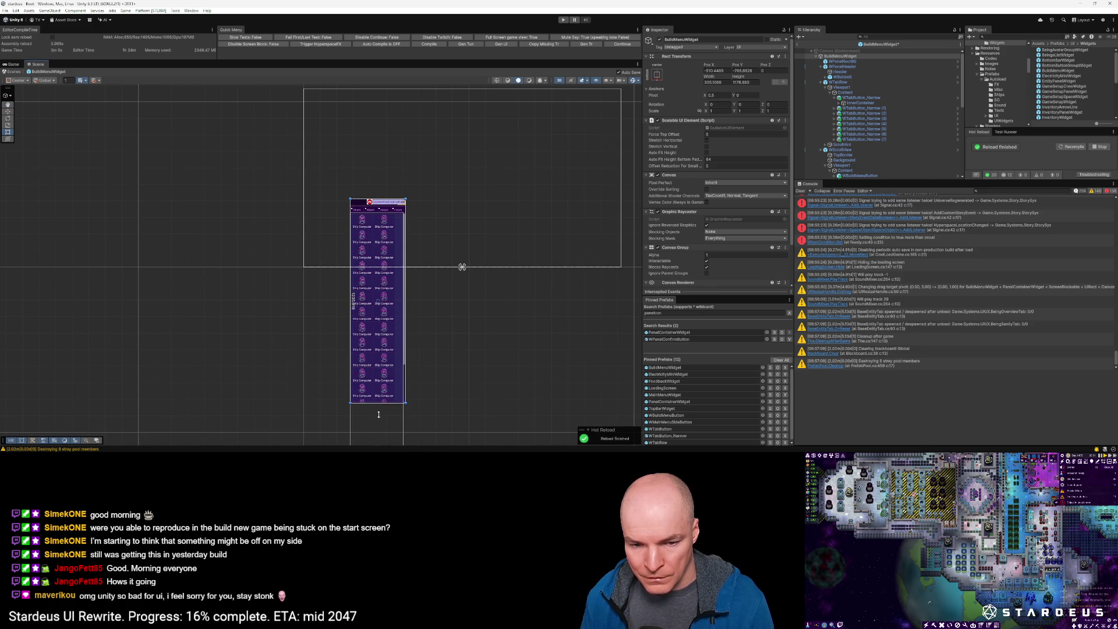
{"action": "scroll", "coordinate": [471, 248], "scroll_direction": "down", "scroll_amount": 2}
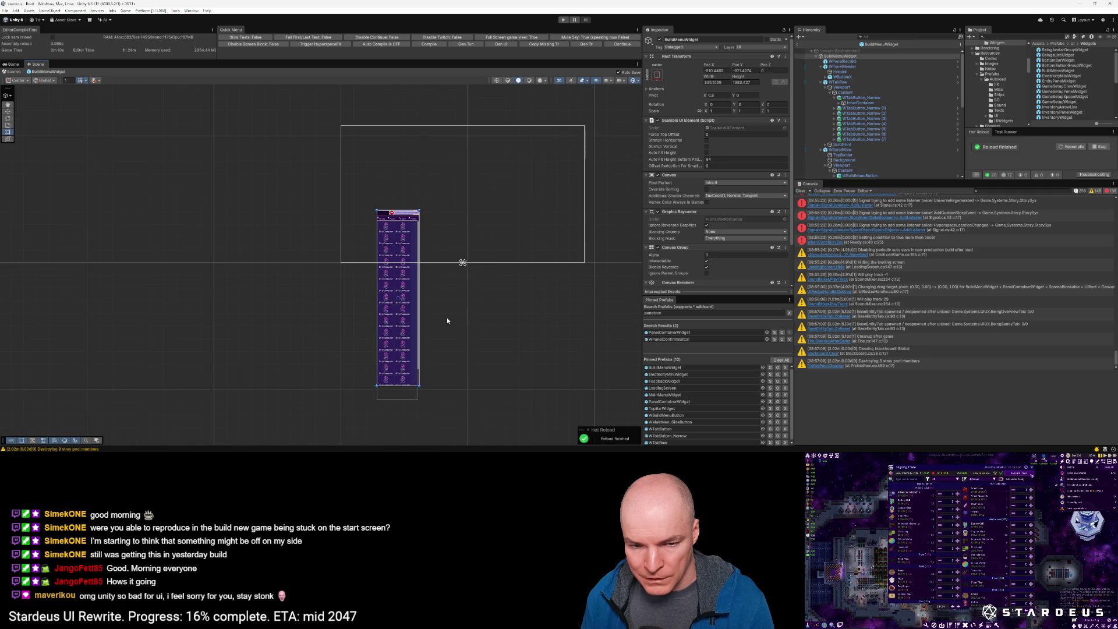
{"action": "left_click_drag", "start_coordinate": [420, 270], "coordinate": [407, 270]}
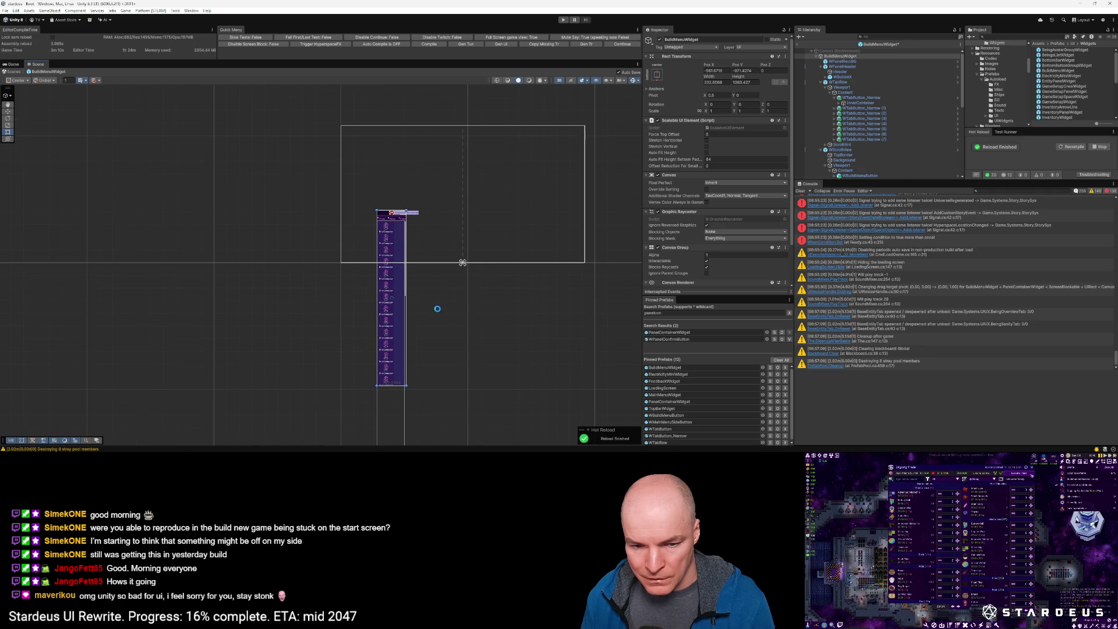
{"action": "scroll", "coordinate": [431, 361], "scroll_direction": "down", "scroll_amount": 1}
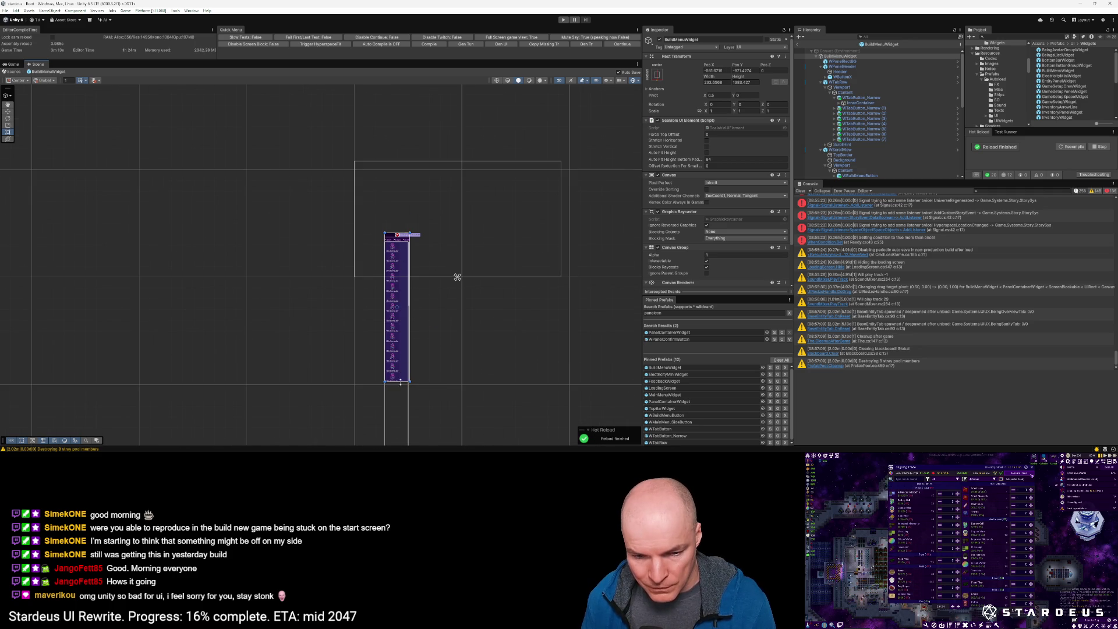
Step: Stretch the widget's bottom edge, then type the exact height 1560
{"action": "mouse_move", "coordinate": [400, 383]}
{"action": "left_mouse_down"}
{"action": "mouse_move", "coordinate": [398, 436]}
{"action": "mouse_move", "coordinate": [397, 285]}
{"action": "mouse_move", "coordinate": [461, 194]}
{"action": "mouse_move", "coordinate": [459, 205]}
{"action": "left_mouse_up"}
{"action": "scroll", "coordinate": [419, 297], "scroll_direction": "up", "scroll_amount": 3}
{"action": "mouse_move", "coordinate": [399, 182]}
{"action": "left_mouse_down"}
{"action": "mouse_move", "coordinate": [392, 450]}
{"action": "mouse_move", "coordinate": [395, 417]}
{"action": "left_mouse_up"}
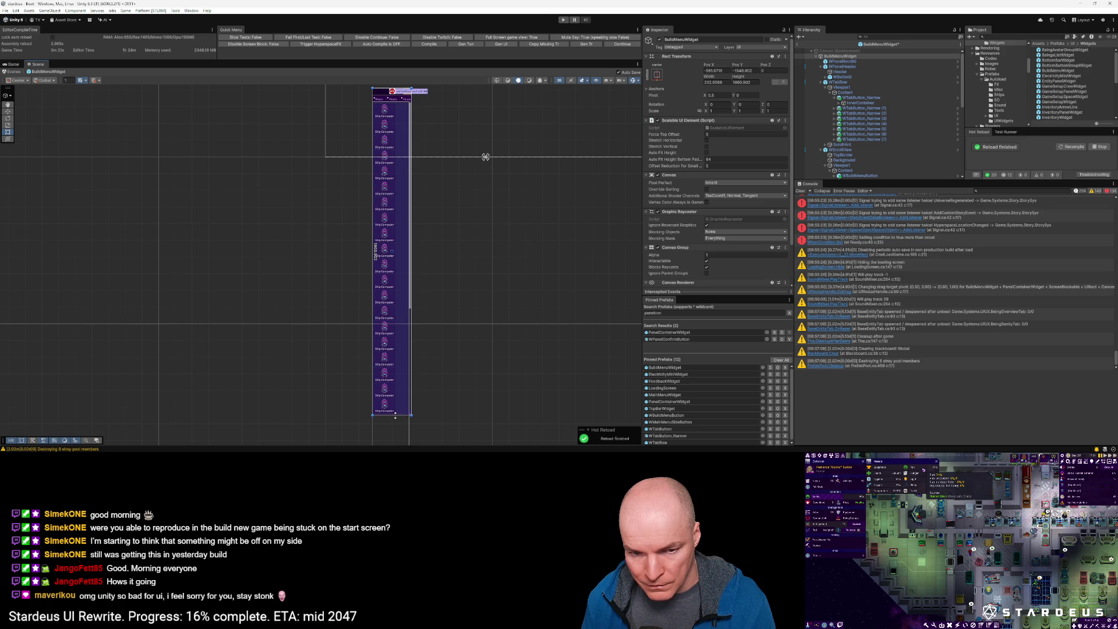
{"action": "scroll", "coordinate": [400, 415], "scroll_direction": "up", "scroll_amount": 8}
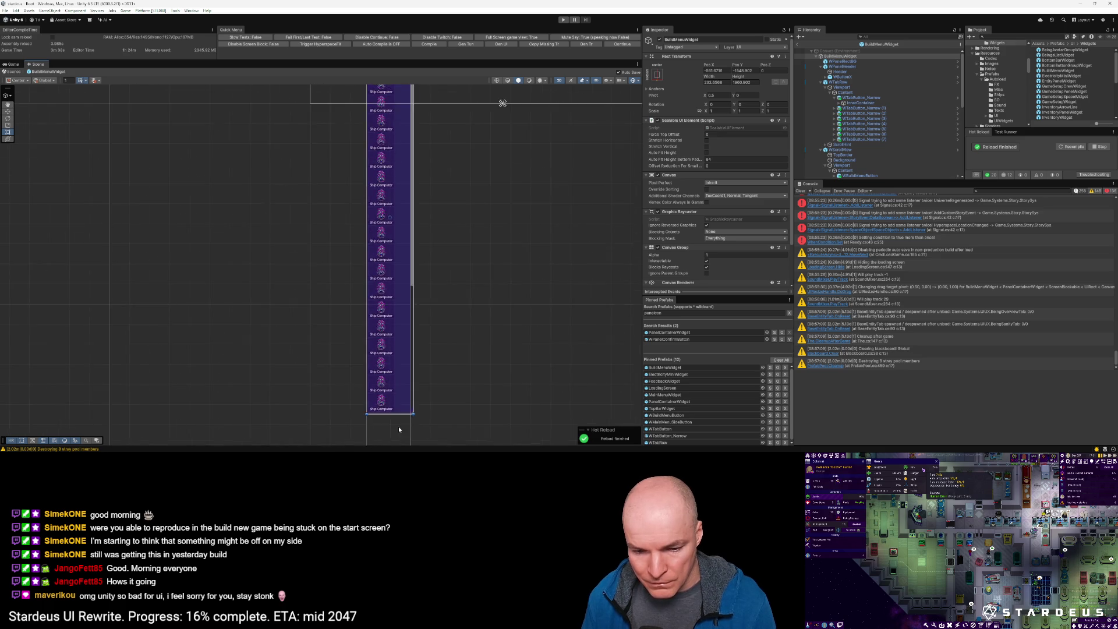
{"action": "scroll", "coordinate": [399, 405], "scroll_direction": "up", "scroll_amount": 2}
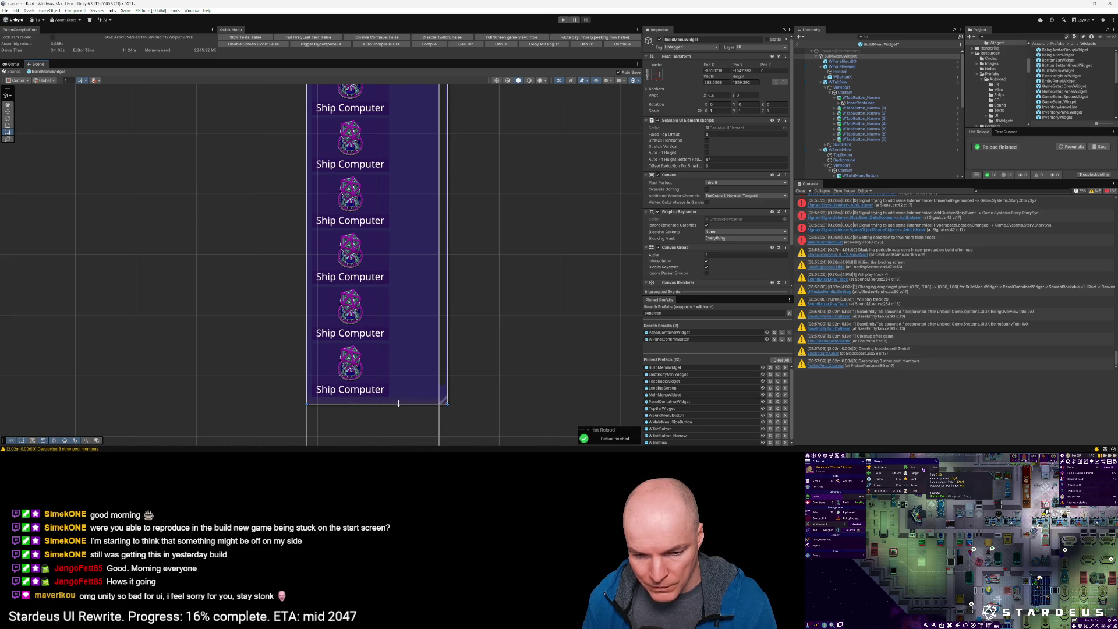
{"action": "left_click_drag", "start_coordinate": [398, 403], "coordinate": [398, 402]}
{"action": "left_click", "coordinate": [740, 82]}
{"action": "type", "text": "1560"}
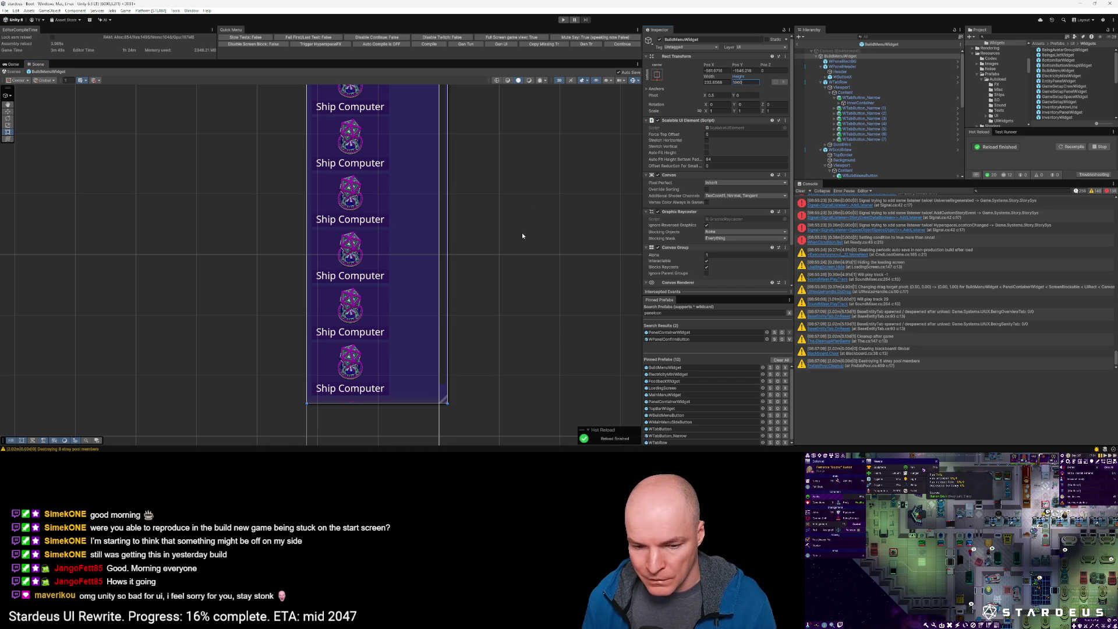
{"action": "left_click", "coordinate": [785, 56]}
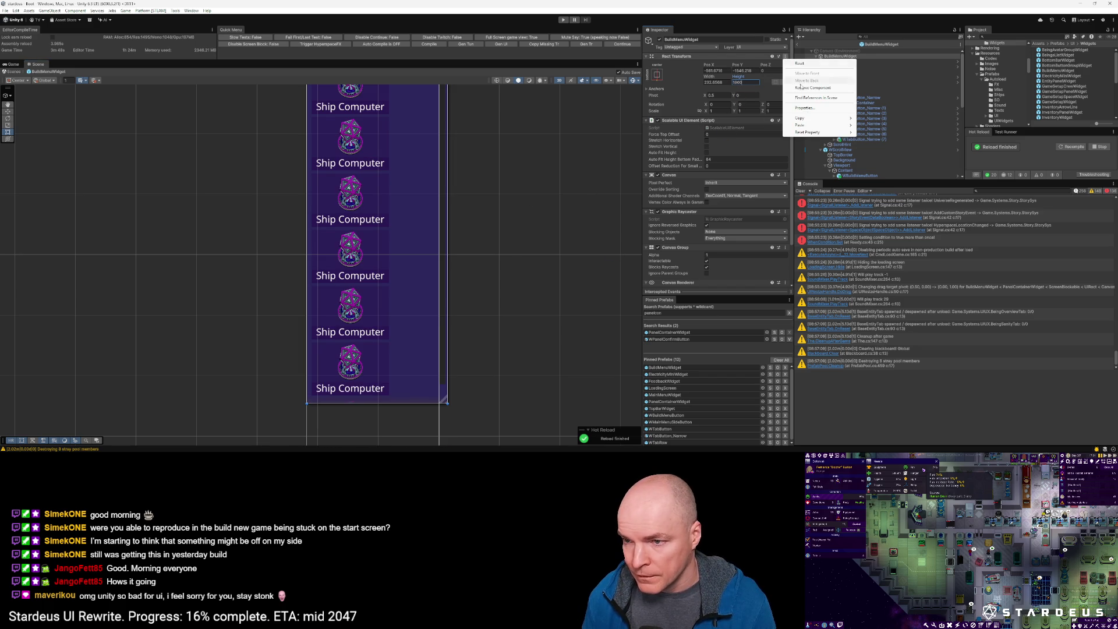
{"action": "left_click", "coordinate": [885, 168]}
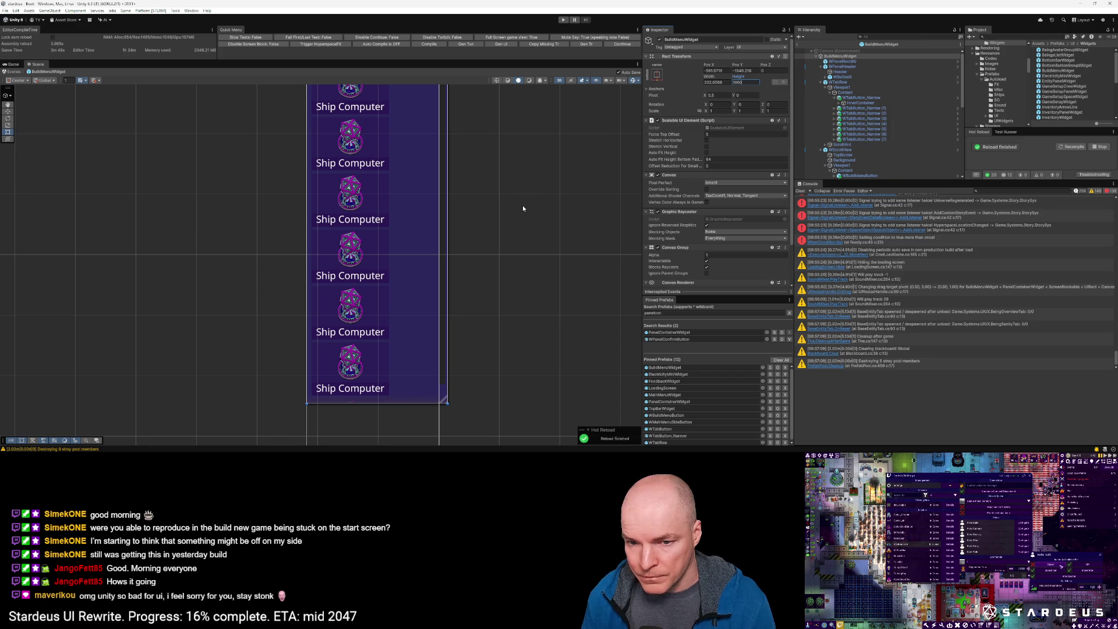
Step: Undo the widget resize, change ResizeHandle's Max Size Y, and exit prefab mode
{"action": "key", "text": "ctrl+z"}
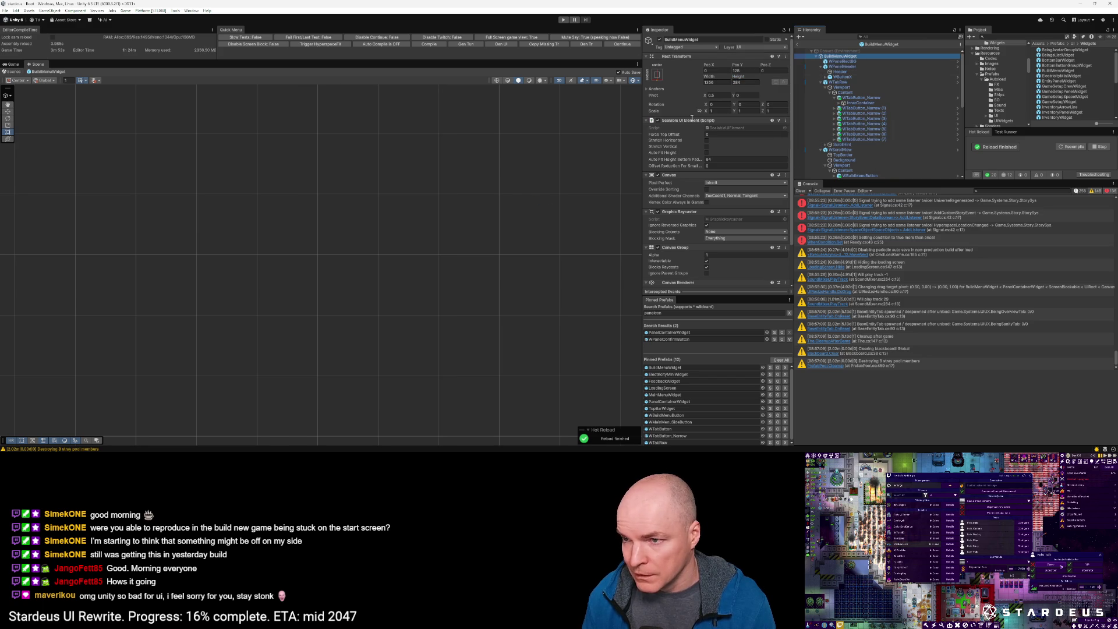
{"action": "scroll", "coordinate": [842, 169], "scroll_direction": "down", "scroll_amount": 10}
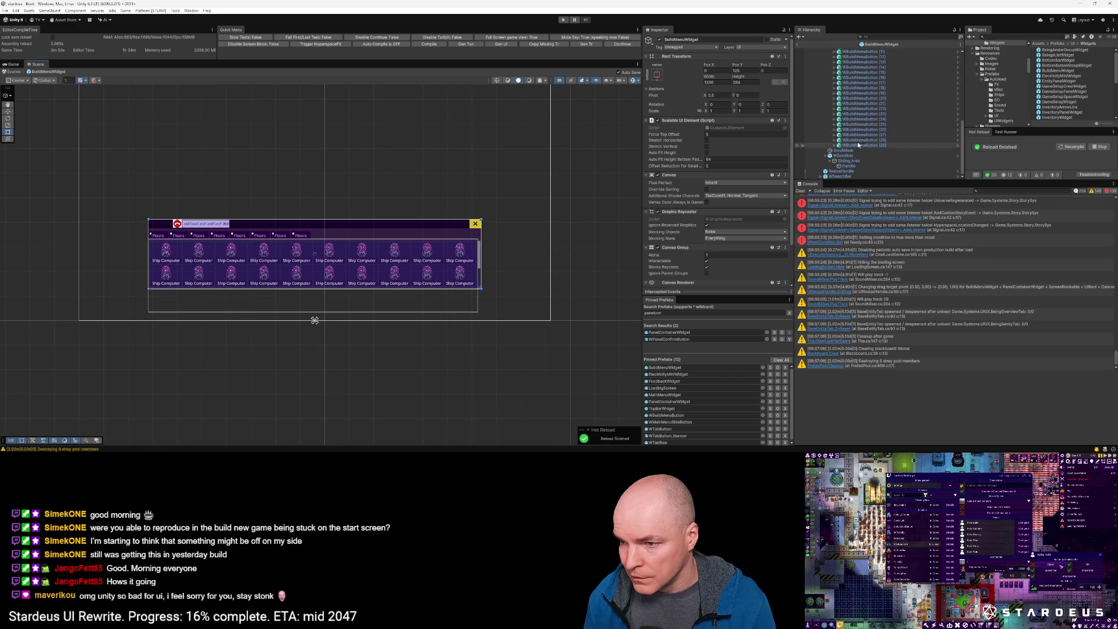
{"action": "left_click", "coordinate": [844, 172]}
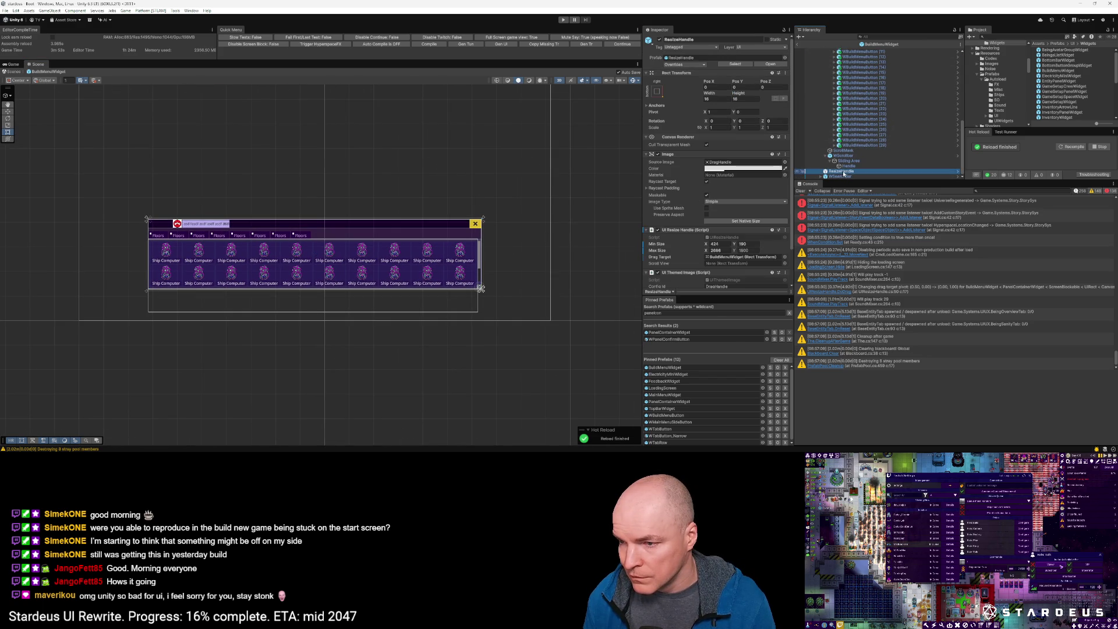
{"action": "left_click", "coordinate": [747, 249]}
{"action": "type", "text": "1"}
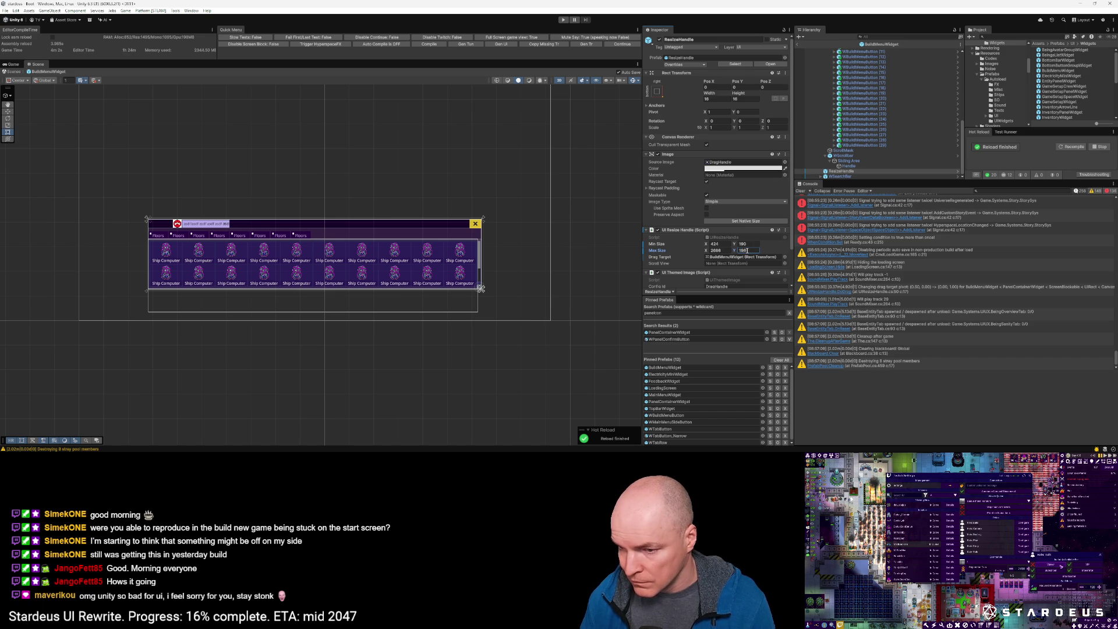
{"action": "type", "text": "0"}
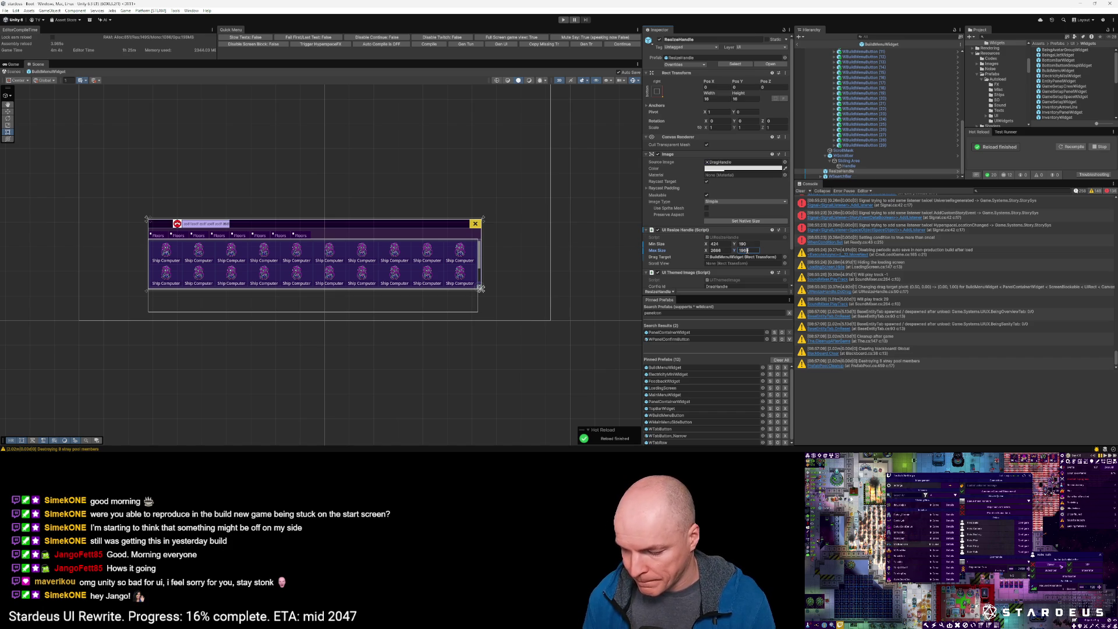
{"action": "left_click", "coordinate": [797, 44]}
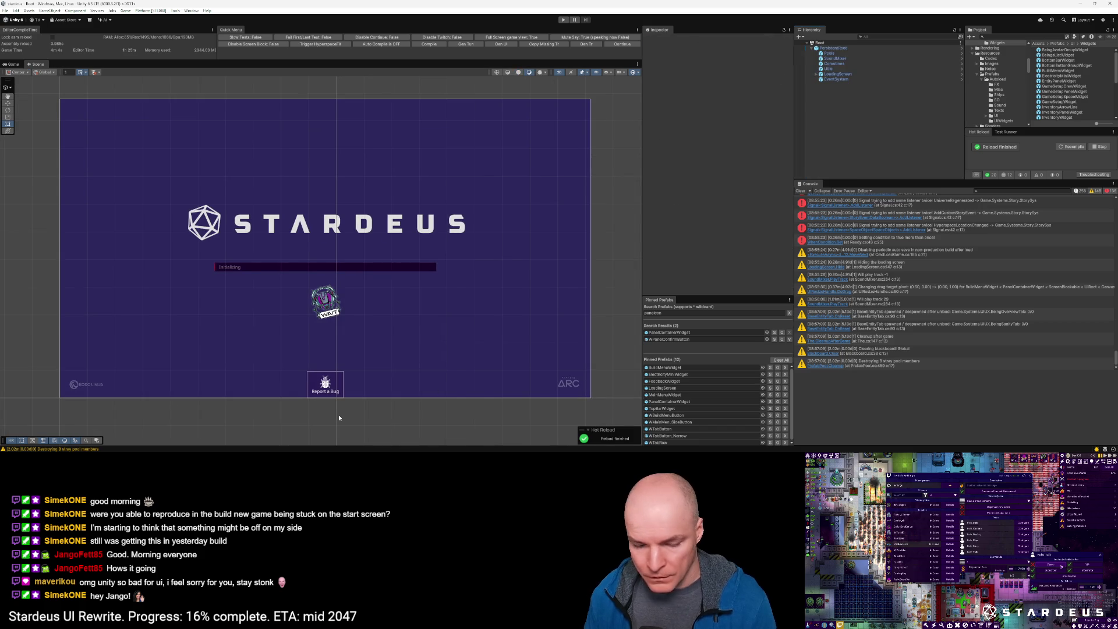
Step: Start Play mode and pick Continue in the main menu to load the saved colony
{"action": "mouse_move", "coordinate": [154, 450]}
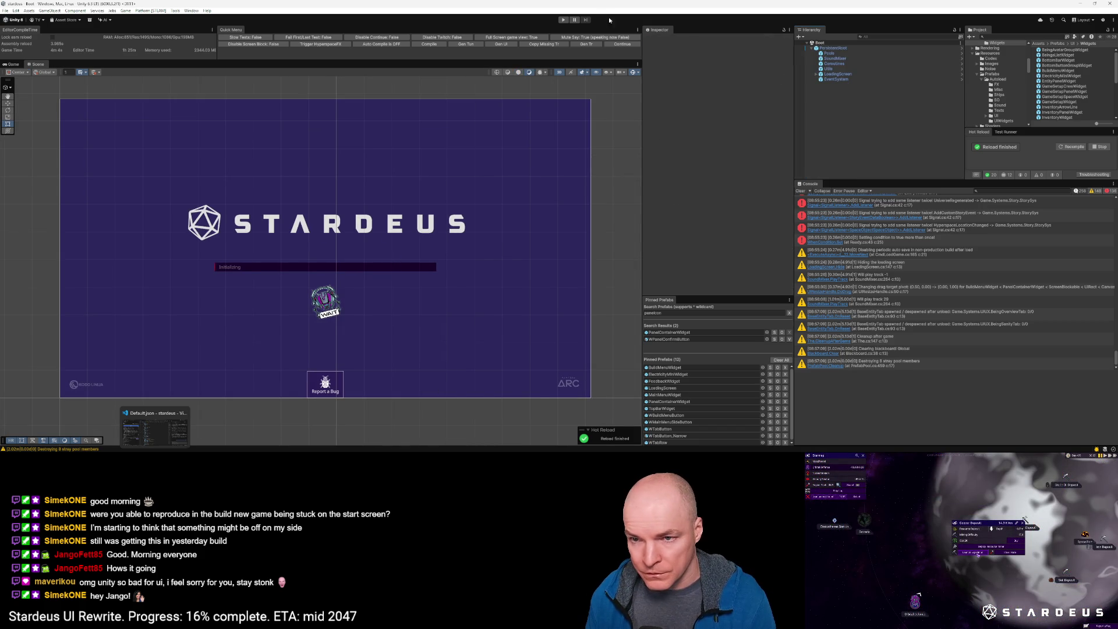
{"action": "left_click", "coordinate": [610, 44]}
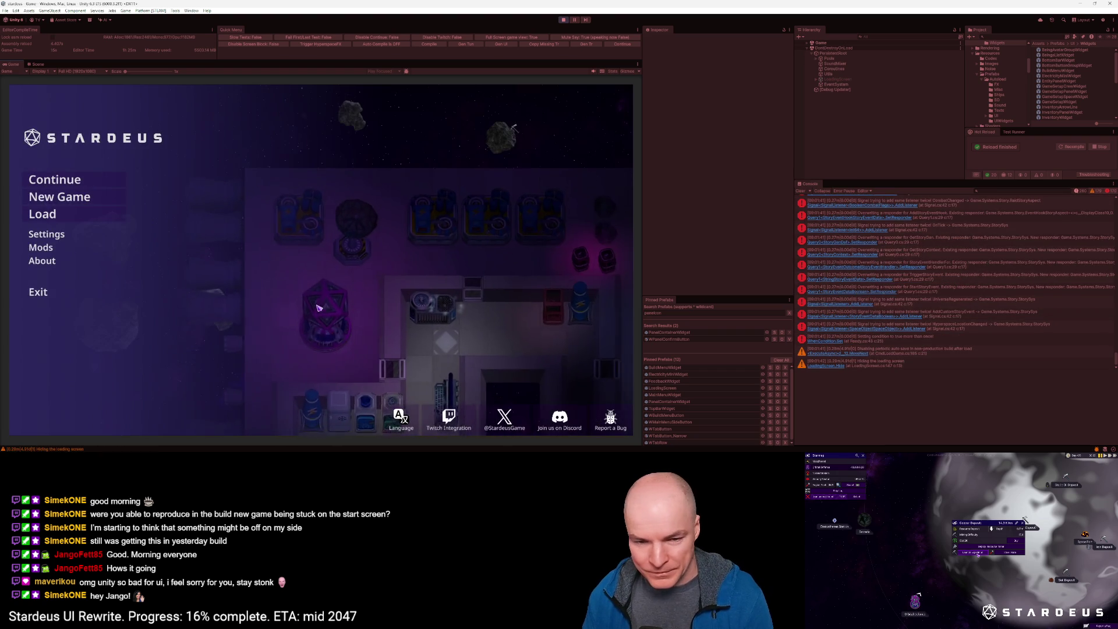
{"action": "left_click", "coordinate": [55, 180]}
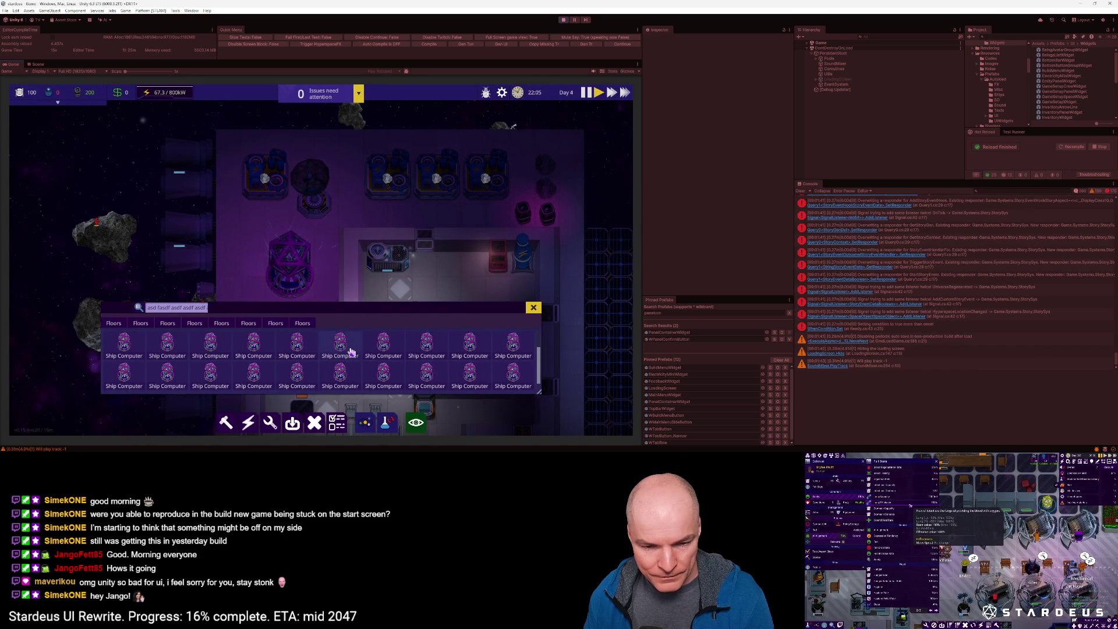
Step: Scroll the Ship Computer list, then drag the panel's corner inward to its three-column minimum
{"action": "scroll", "coordinate": [512, 356], "scroll_direction": "down", "scroll_amount": 1}
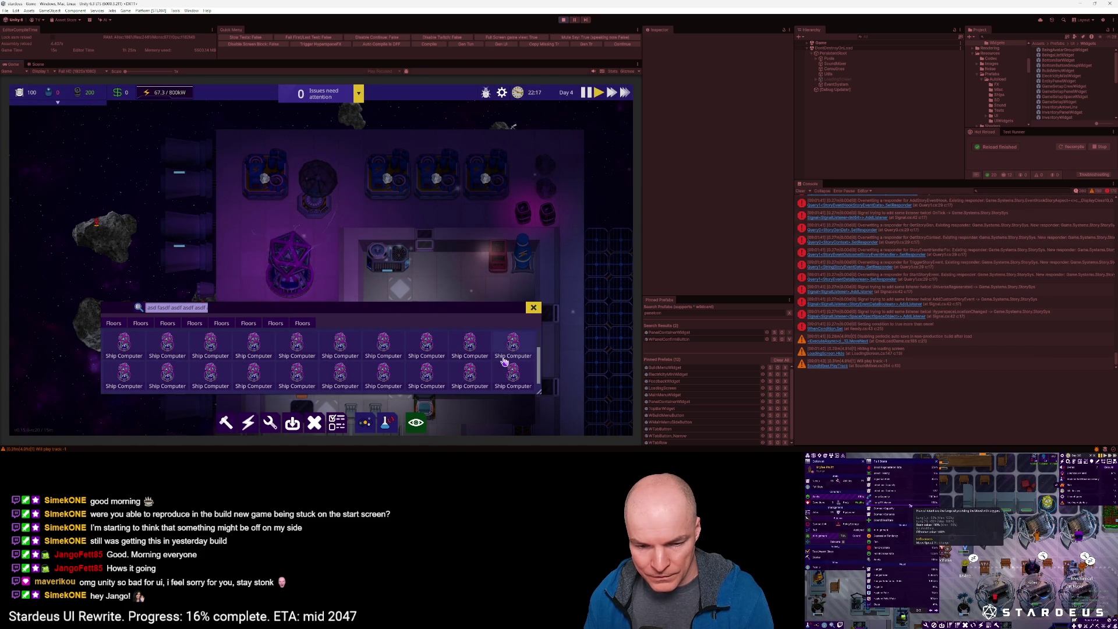
{"action": "scroll", "coordinate": [503, 362], "scroll_direction": "up", "scroll_amount": 1}
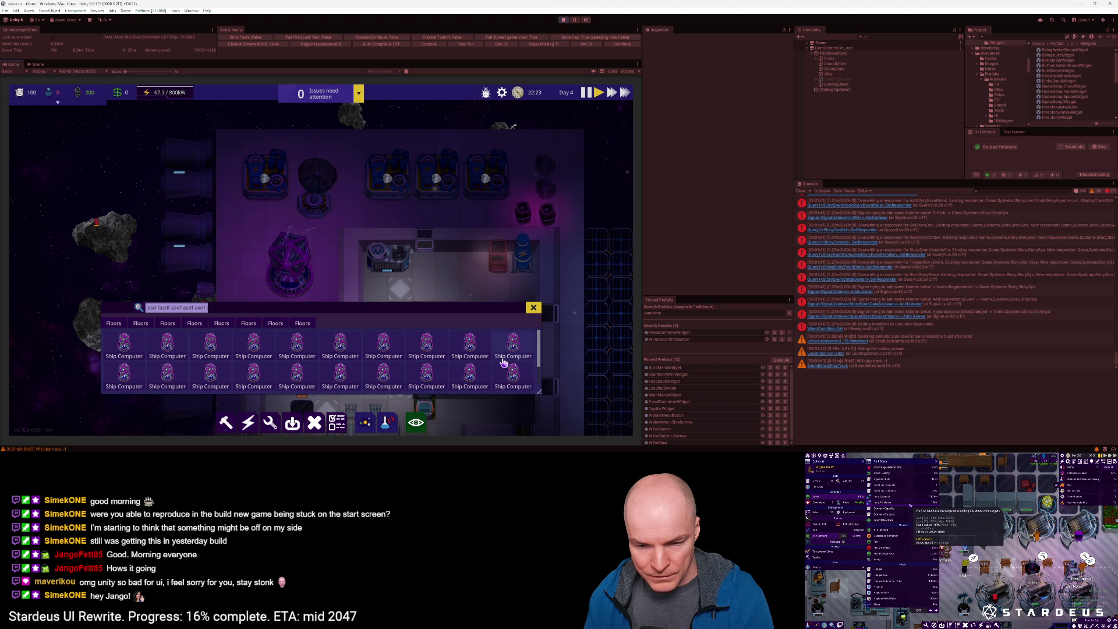
{"action": "scroll", "coordinate": [504, 362], "scroll_direction": "down", "scroll_amount": 1}
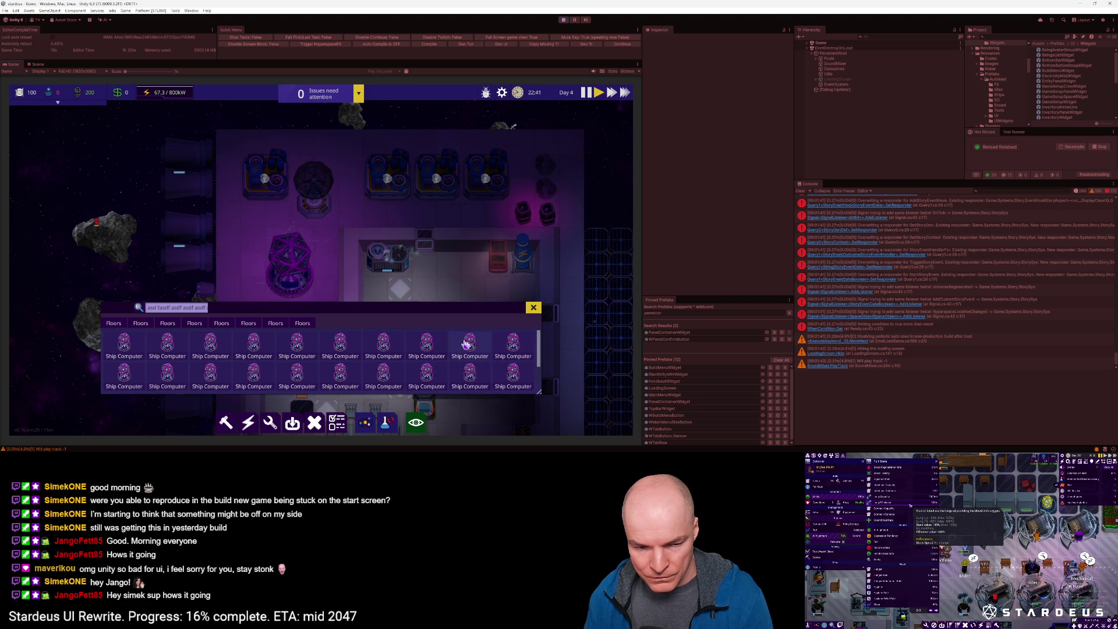
{"action": "scroll", "coordinate": [540, 345], "scroll_direction": "down", "scroll_amount": 3}
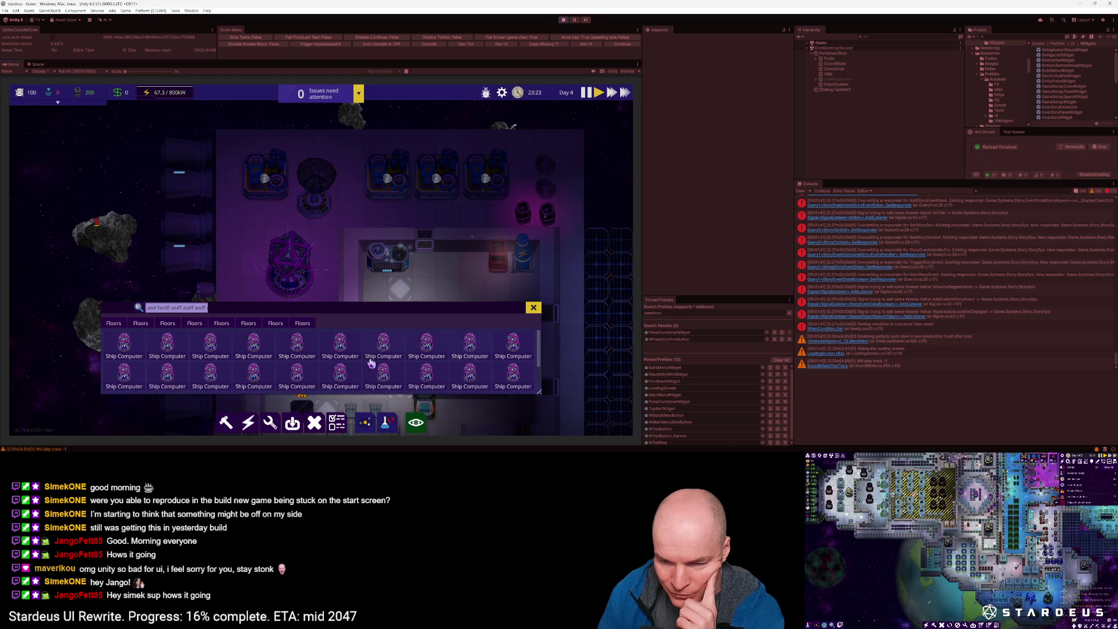
{"action": "mouse_move", "coordinate": [540, 357]}
{"action": "left_mouse_down"}
{"action": "mouse_move", "coordinate": [542, 395]}
{"action": "mouse_move", "coordinate": [539, 341]}
{"action": "mouse_move", "coordinate": [539, 357]}
{"action": "left_mouse_up"}
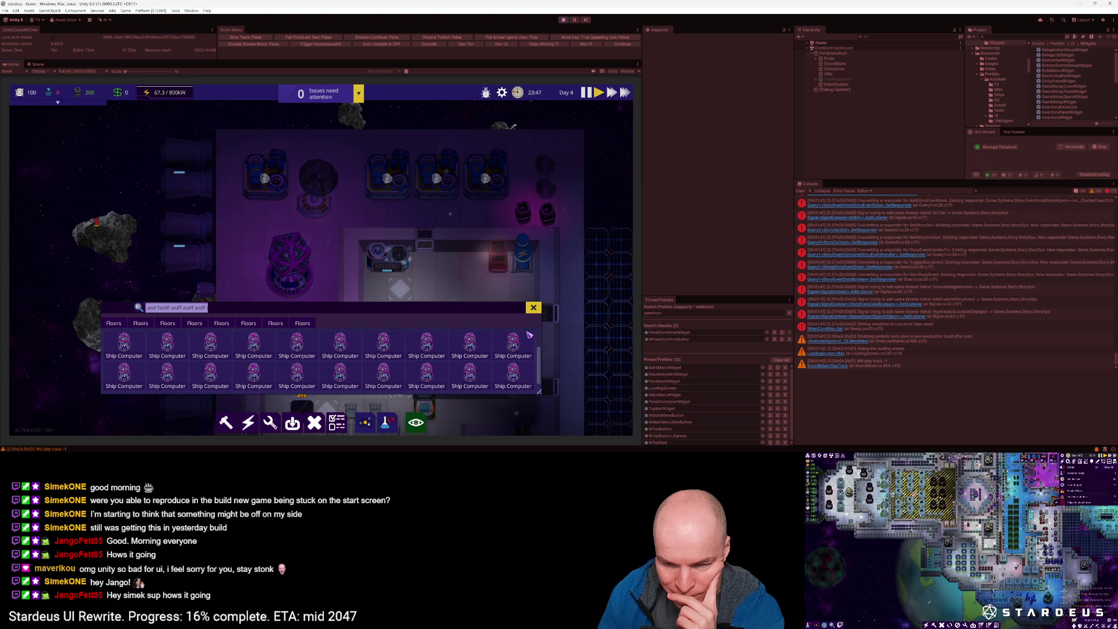
{"action": "scroll", "coordinate": [540, 356], "scroll_direction": "down", "scroll_amount": 1}
{"action": "scroll", "coordinate": [540, 355], "scroll_direction": "down", "scroll_amount": 1}
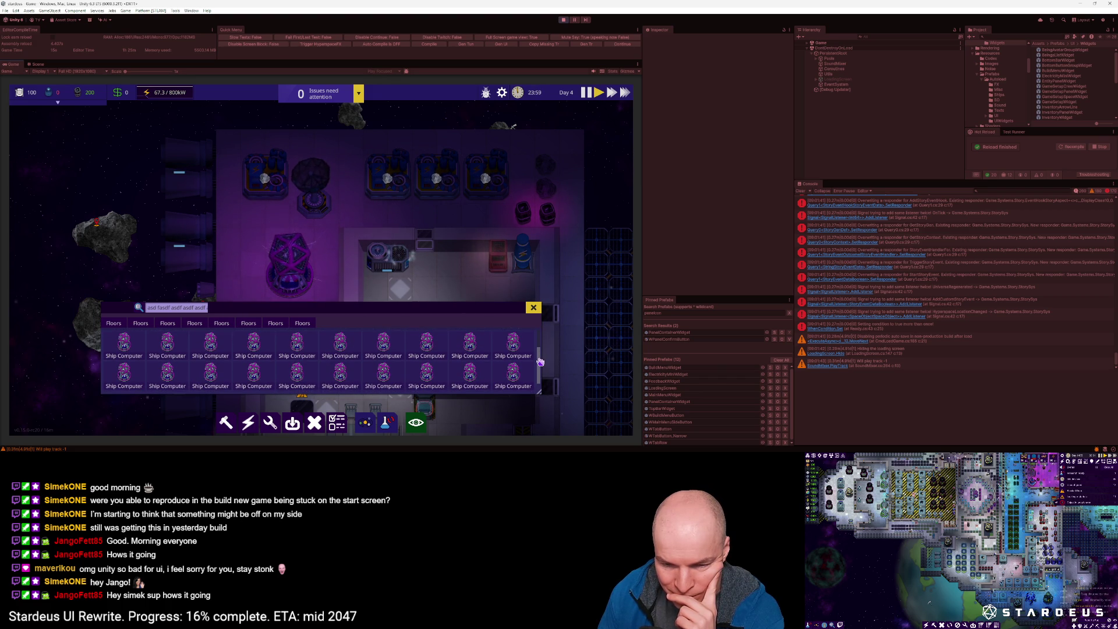
{"action": "left_click_drag", "start_coordinate": [540, 362], "coordinate": [542, 323]}
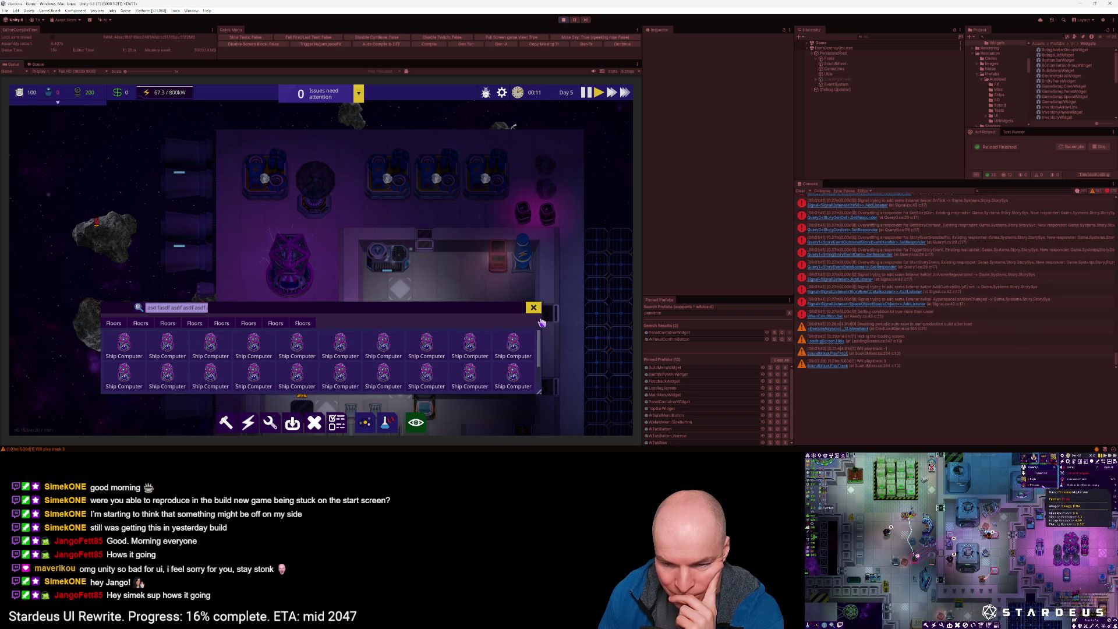
{"action": "mouse_move", "coordinate": [541, 396]}
{"action": "left_mouse_down"}
{"action": "mouse_move", "coordinate": [302, 355]}
{"action": "mouse_move", "coordinate": [117, 303]}
{"action": "mouse_move", "coordinate": [534, 221]}
{"action": "mouse_move", "coordinate": [605, 188]}
{"action": "mouse_move", "coordinate": [594, 387]}
{"action": "mouse_move", "coordinate": [501, 402]}
{"action": "mouse_move", "coordinate": [479, 418]}
{"action": "left_mouse_up"}
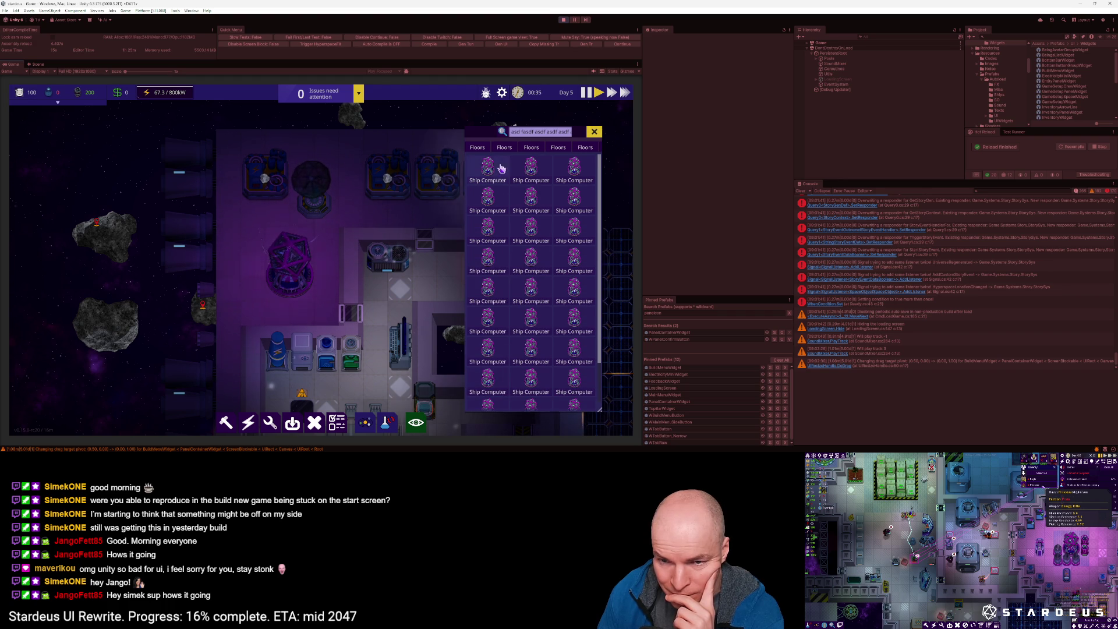
Step: Move the build panel up and right, then extend it down two rows
{"action": "left_click_drag", "start_coordinate": [494, 127], "coordinate": [517, 109]}
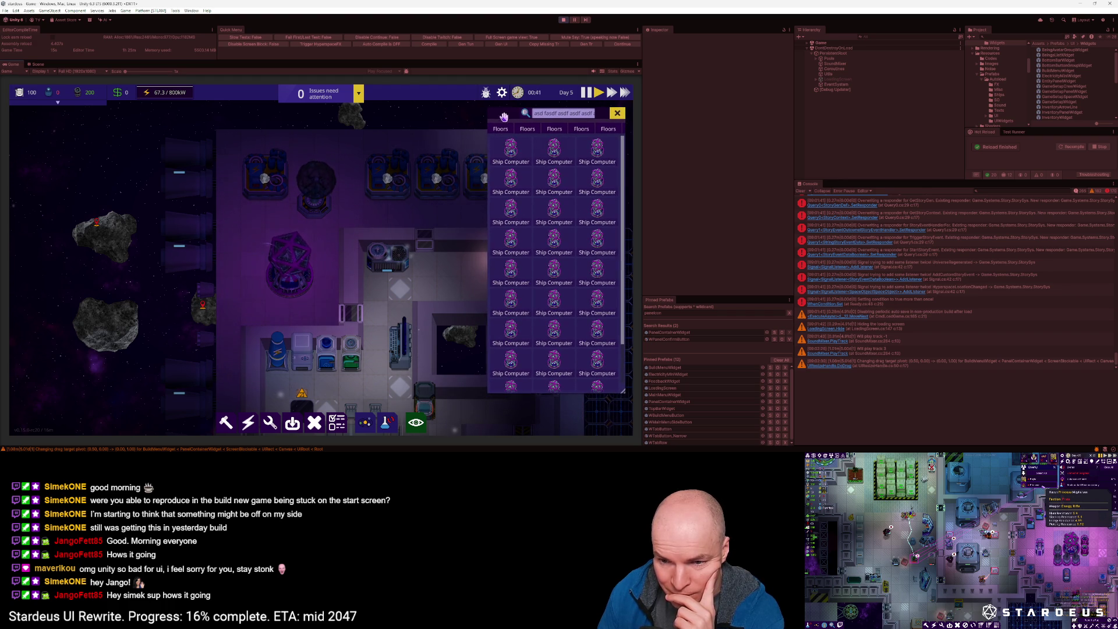
{"action": "mouse_move", "coordinate": [623, 398]}
{"action": "left_mouse_down"}
{"action": "mouse_move", "coordinate": [623, 436]}
{"action": "mouse_move", "coordinate": [622, 419]}
{"action": "left_mouse_up"}
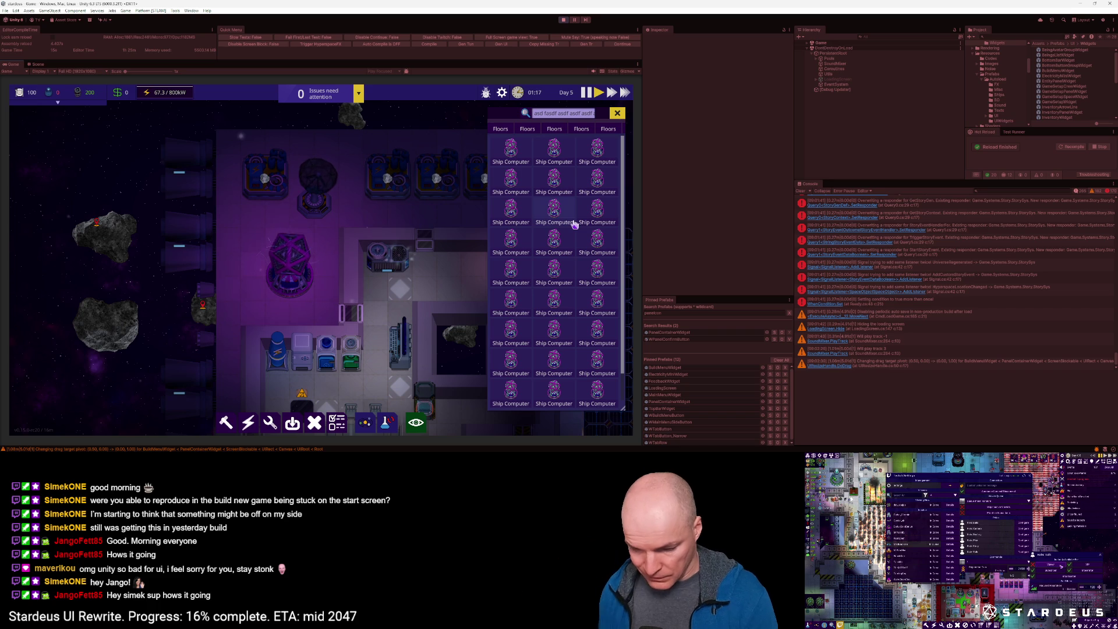
{"action": "mouse_move", "coordinate": [622, 408]}
{"action": "left_mouse_down"}
{"action": "mouse_move", "coordinate": [623, 433]}
{"action": "mouse_move", "coordinate": [617, 423]}
{"action": "mouse_move", "coordinate": [612, 432]}
{"action": "left_mouse_up"}
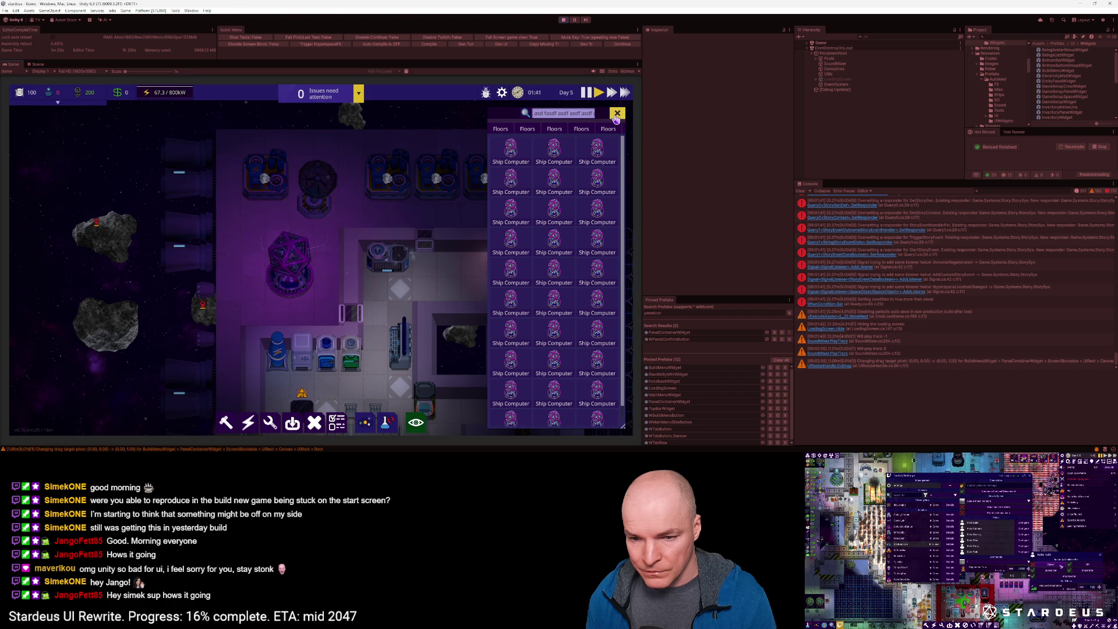
Step: Push the panel to the left edge, reshape it into one wide row, and dock it at the bottom
{"action": "left_click_drag", "start_coordinate": [617, 119], "coordinate": [239, 122]}
{"action": "left_click_drag", "start_coordinate": [132, 119], "coordinate": [40, 111]}
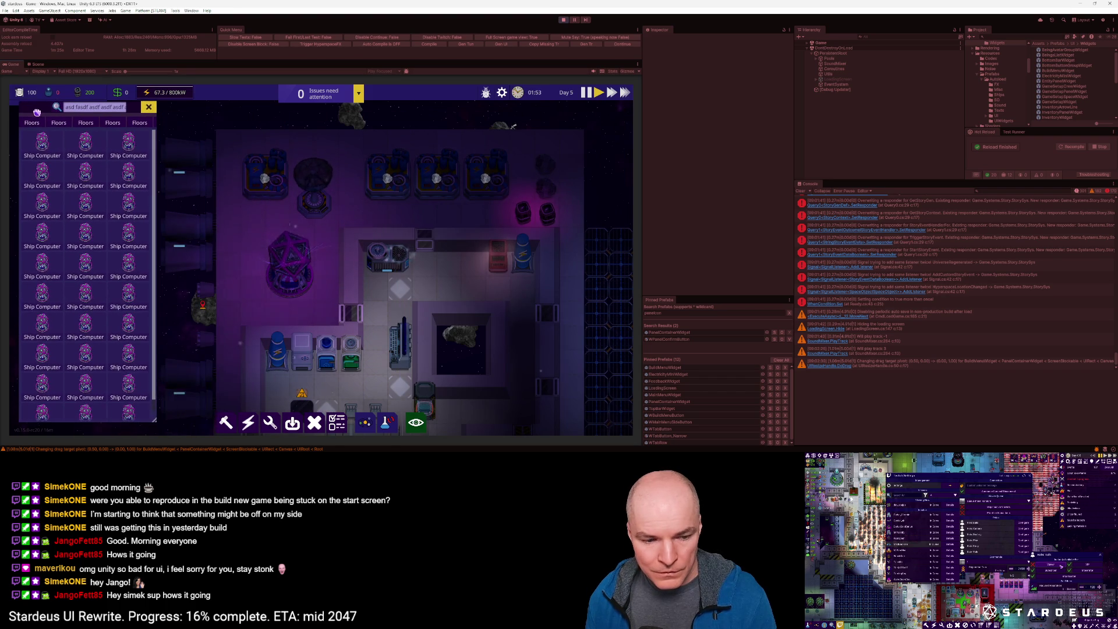
{"action": "mouse_move", "coordinate": [156, 423]}
{"action": "left_mouse_down"}
{"action": "mouse_move", "coordinate": [511, 172]}
{"action": "mouse_move", "coordinate": [610, 161]}
{"action": "left_mouse_up"}
{"action": "left_click_drag", "start_coordinate": [560, 110], "coordinate": [560, 352]}
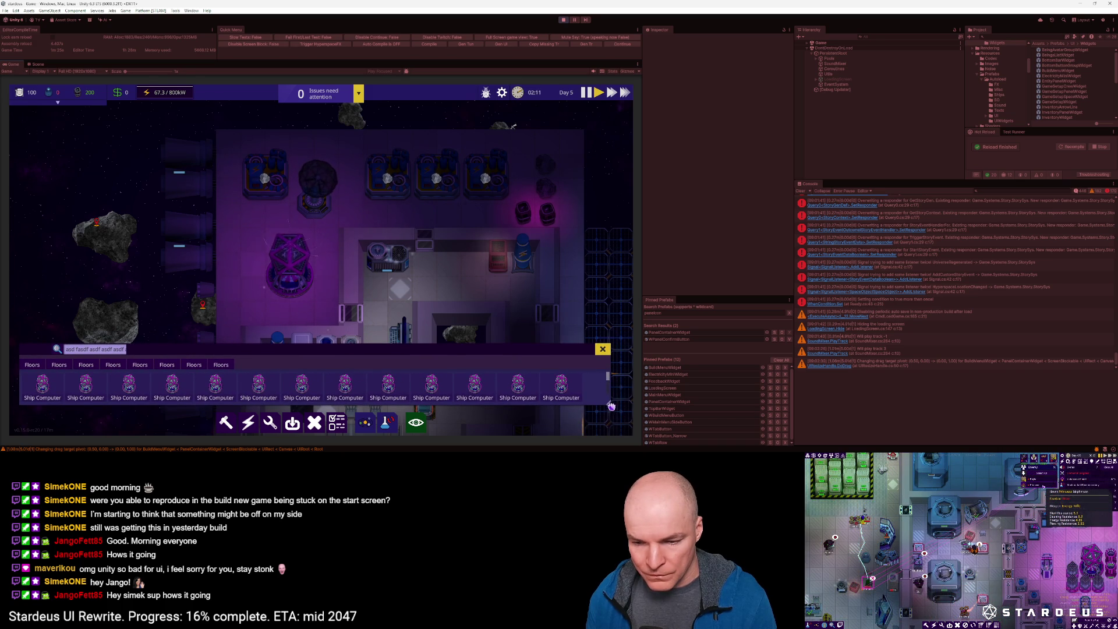
{"action": "left_click_drag", "start_coordinate": [610, 407], "coordinate": [631, 405]}
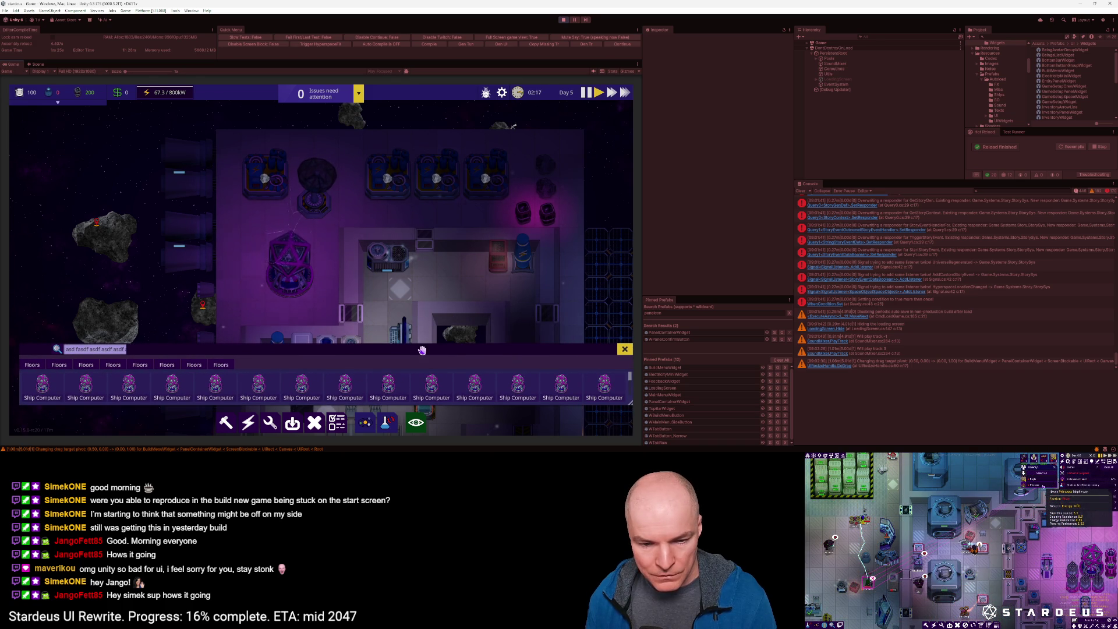
{"action": "left_click_drag", "start_coordinate": [422, 350], "coordinate": [418, 351]}
Step: Switch through the fourth, fifth and sixth Floors tabs
{"action": "left_click", "coordinate": [108, 366]}
{"action": "left_click", "coordinate": [136, 366]}
{"action": "left_click", "coordinate": [164, 367]}
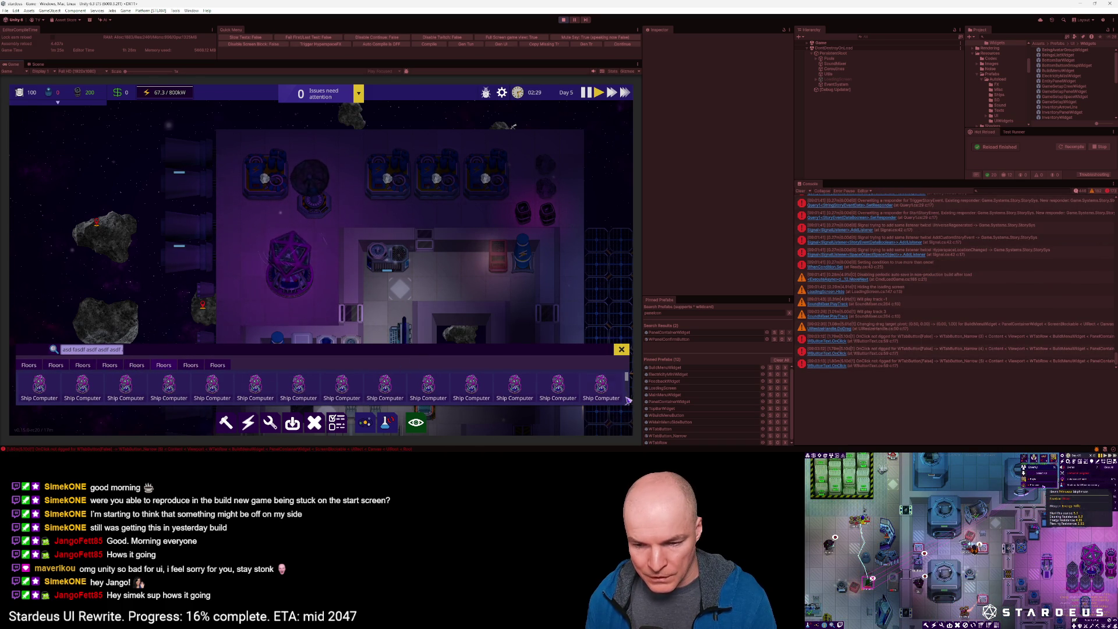
Step: Shrink the panel to three items wide, place it over the ship's centre, and stop the game
{"action": "left_click_drag", "start_coordinate": [629, 409], "coordinate": [155, 408]}
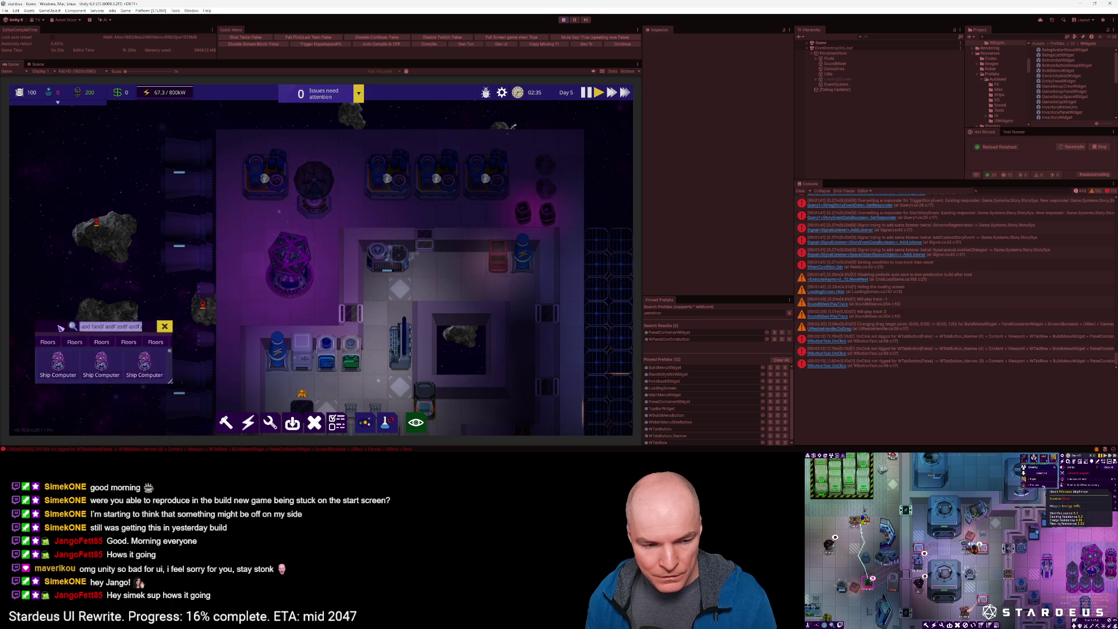
{"action": "left_click_drag", "start_coordinate": [90, 363], "coordinate": [184, 248]}
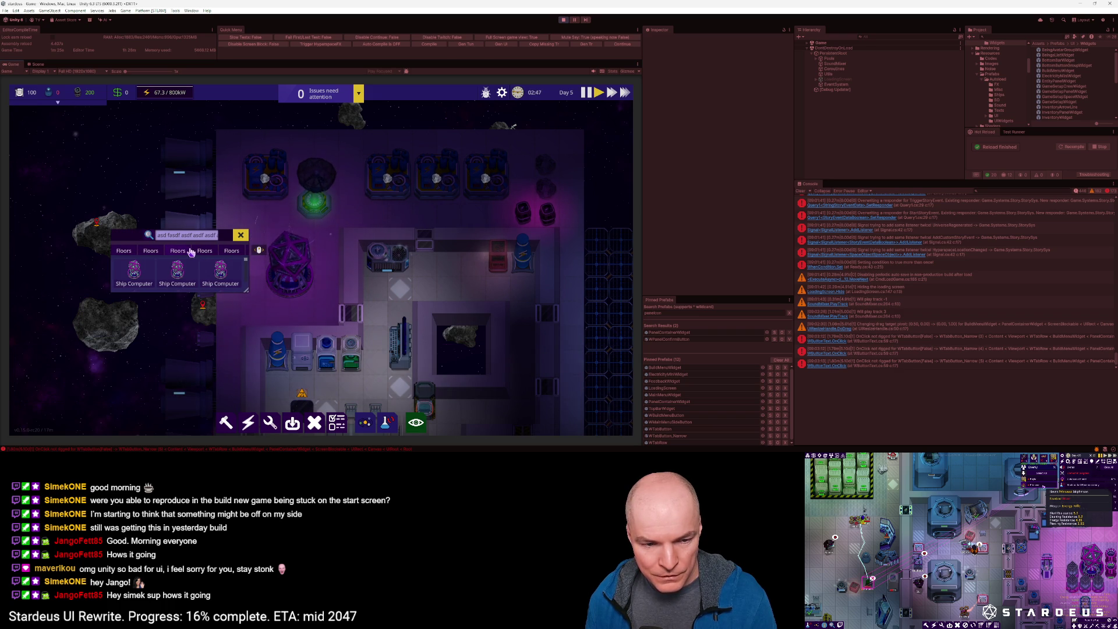
{"action": "left_click_drag", "start_coordinate": [246, 290], "coordinate": [246, 359]}
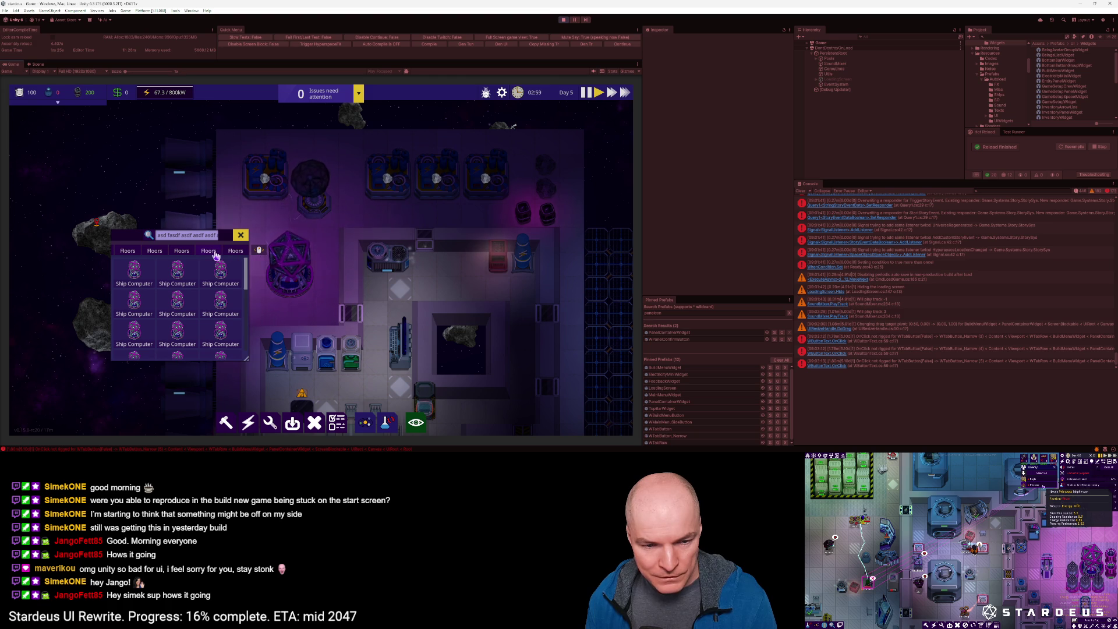
{"action": "left_click_drag", "start_coordinate": [210, 242], "coordinate": [315, 218]}
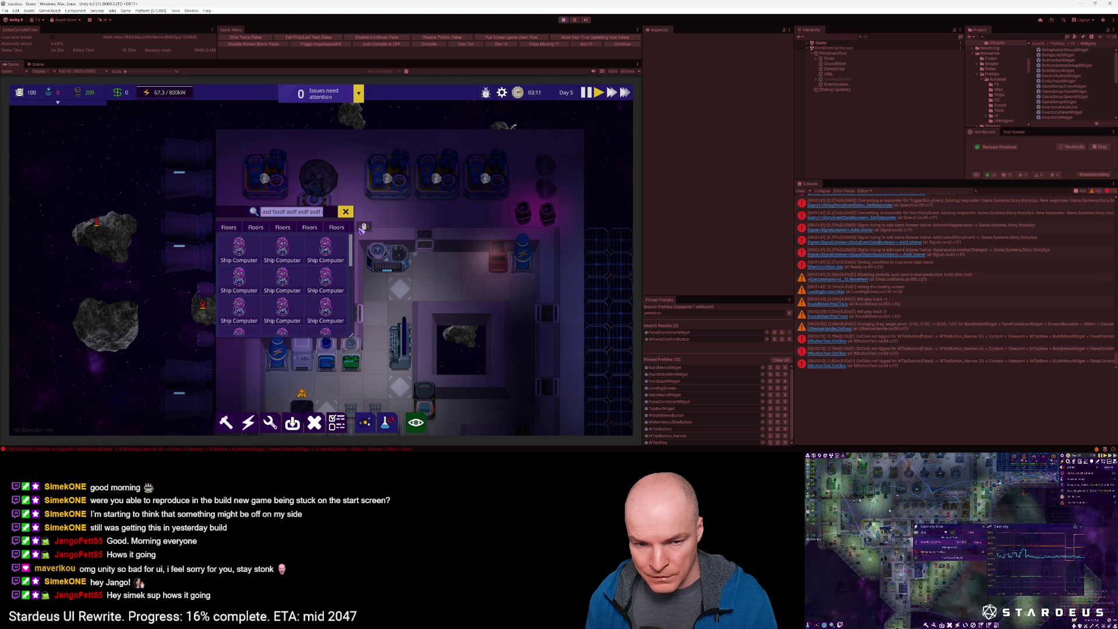
{"action": "left_click", "coordinate": [564, 20]}
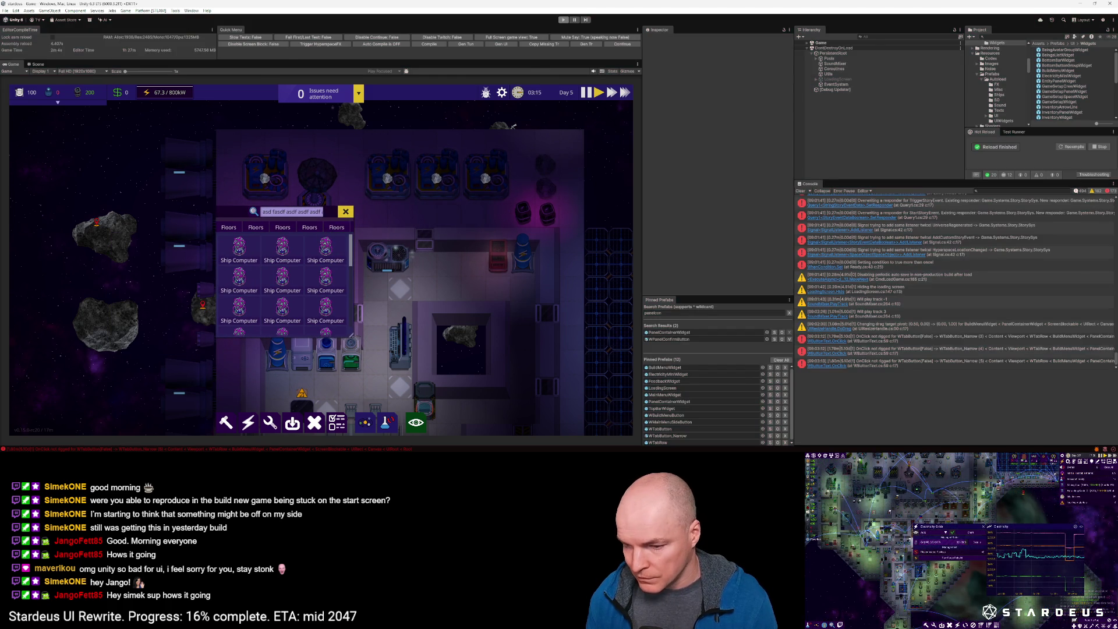
Step: Search the prefabs for 'wscro' and open WScrollView in prefab mode
{"action": "scroll", "coordinate": [693, 423], "scroll_direction": "down", "scroll_amount": 1}
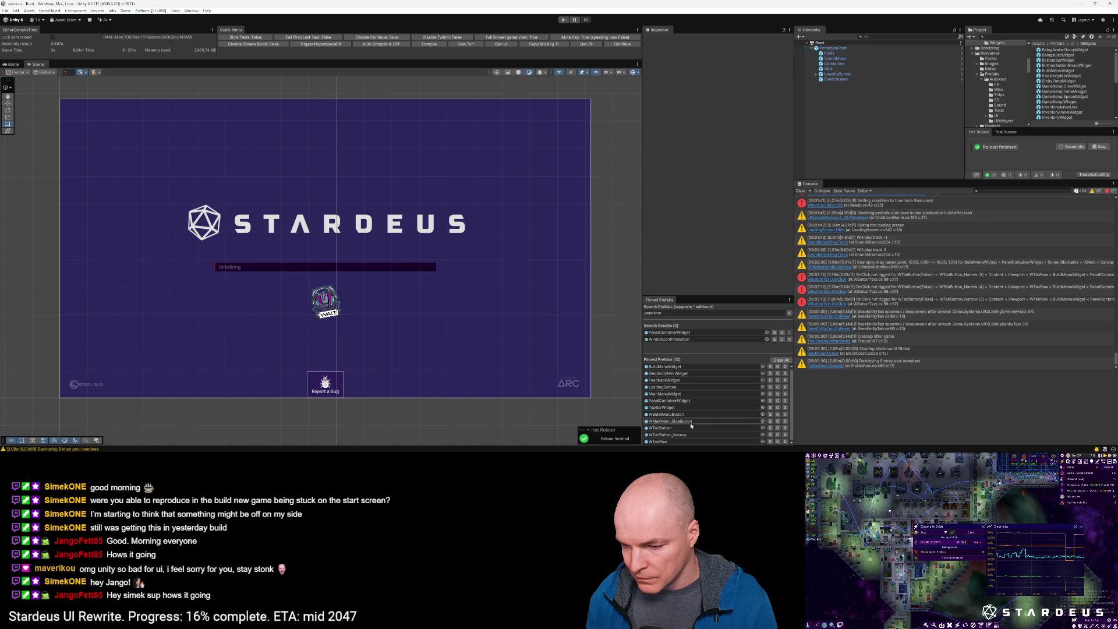
{"action": "type", "text": "scroll"}
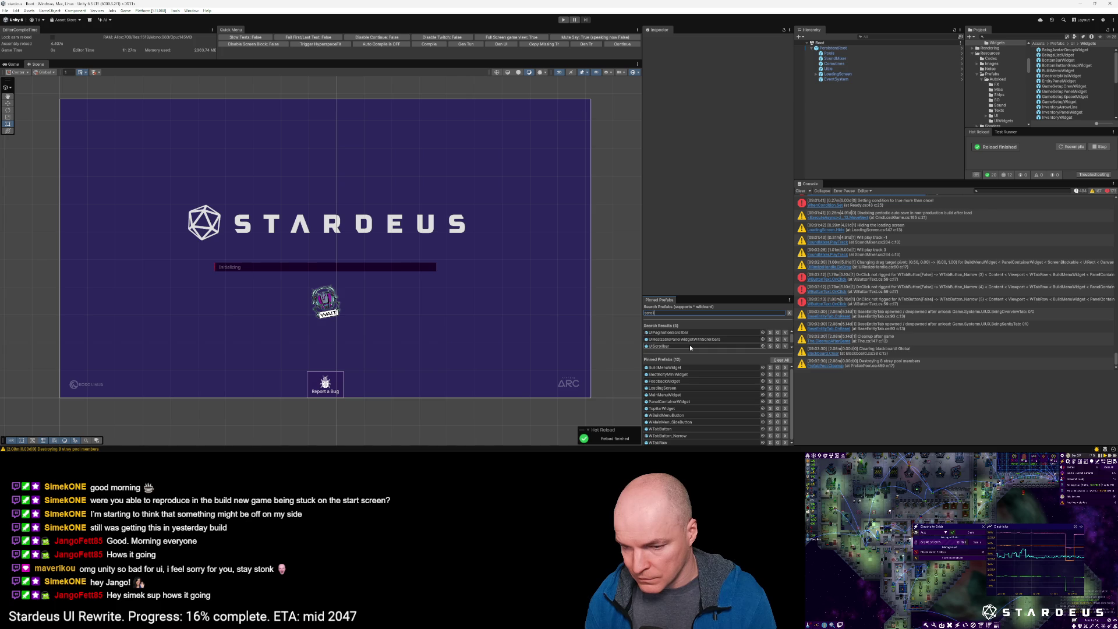
{"action": "key", "text": "BackSpace"}
{"action": "key", "text": "BackSpace"}
{"action": "type", "text": "wo"}
{"action": "key", "text": "BackSpace"}
{"action": "type", "text": "scro"}
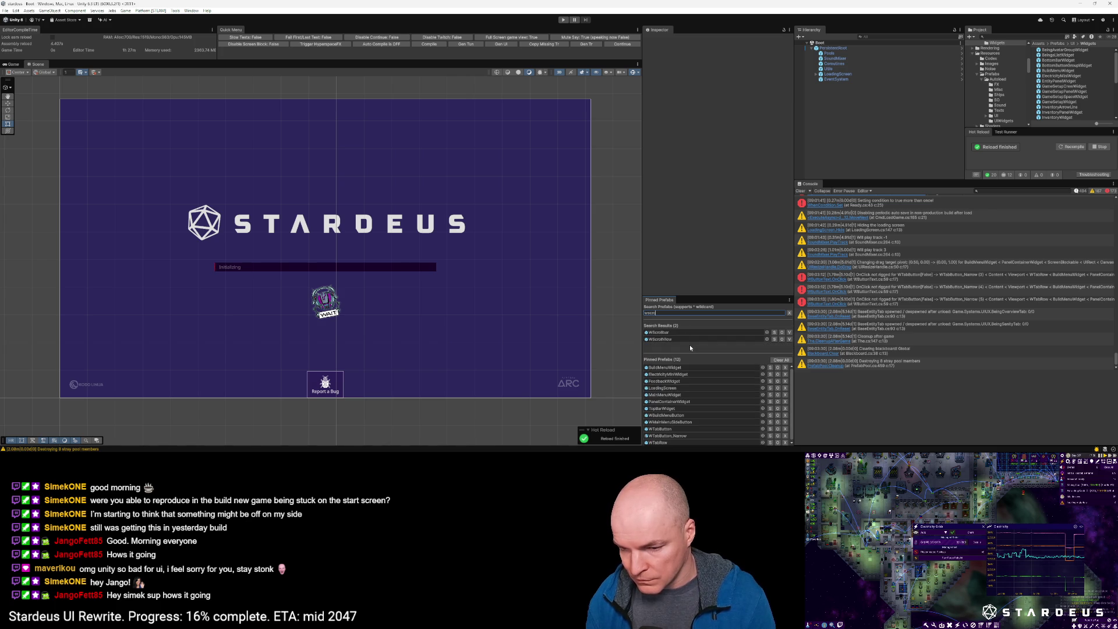
{"action": "left_click", "coordinate": [700, 339]}
{"action": "double_click", "coordinate": [700, 339]}
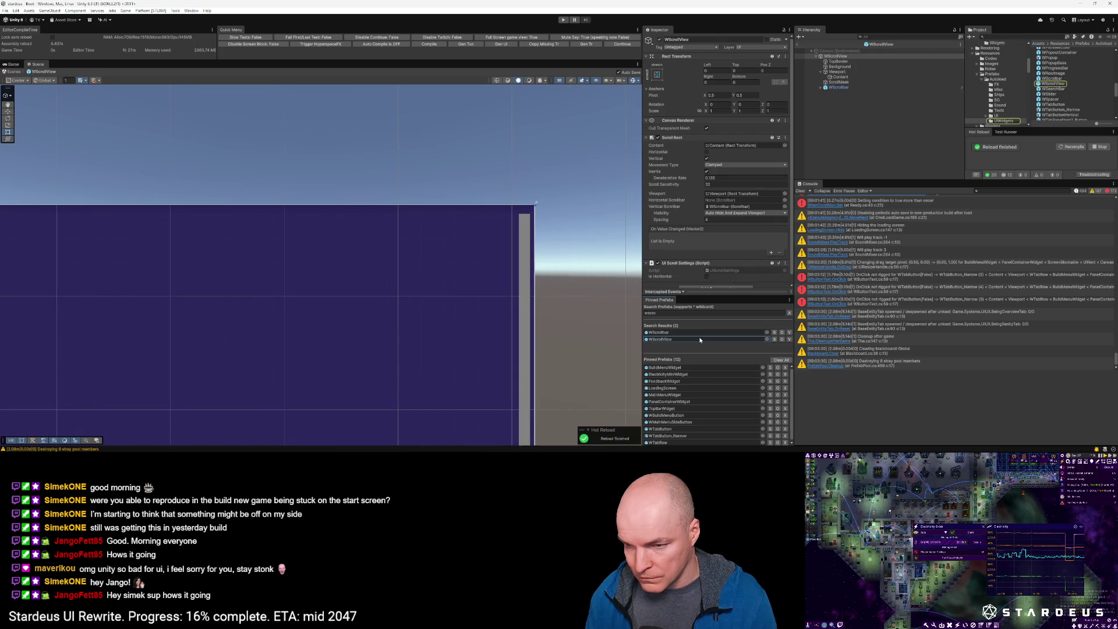
Step: In the WTabRow prefab, toggle Raycast Target on the ScrollHint's Image component
{"action": "double_click", "coordinate": [669, 442]}
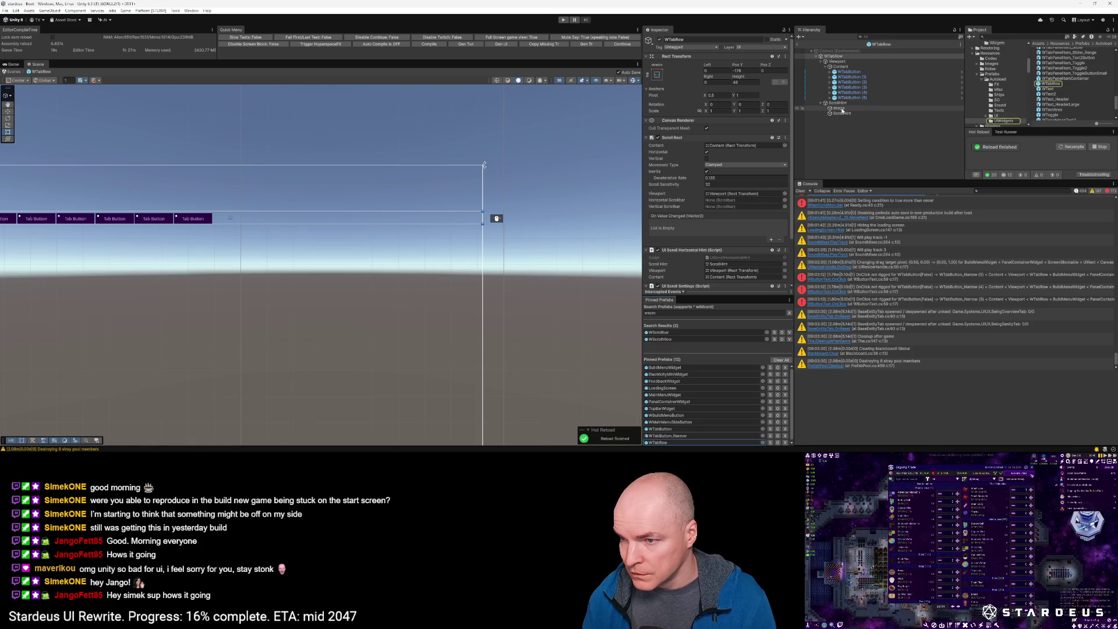
{"action": "left_click", "coordinate": [840, 109]}
{"action": "left_click", "coordinate": [839, 103]}
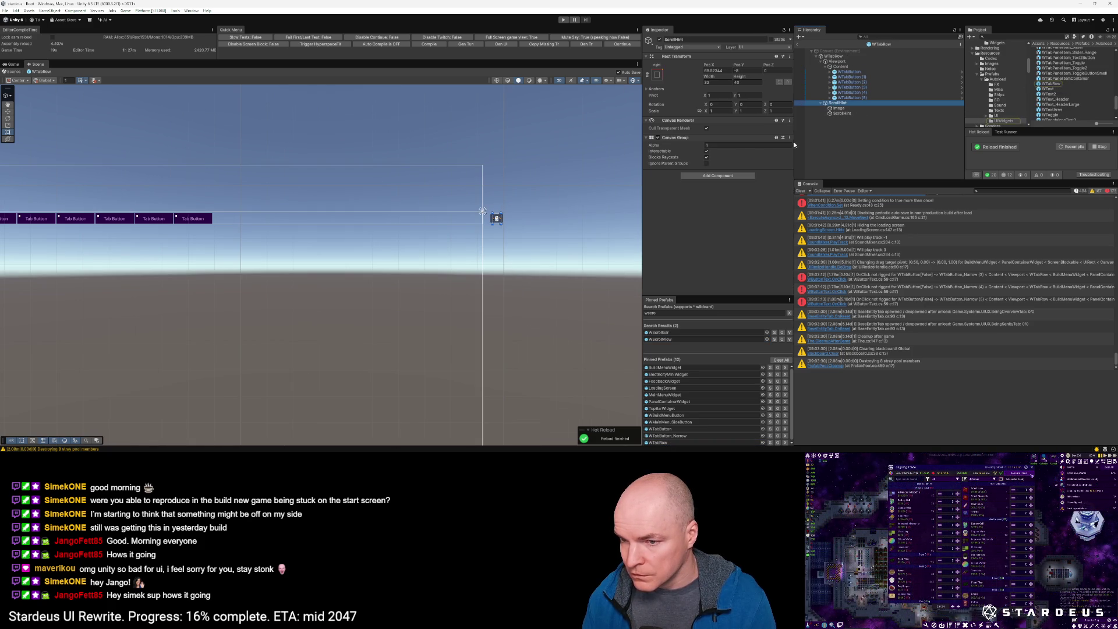
{"action": "key", "text": "Down"}
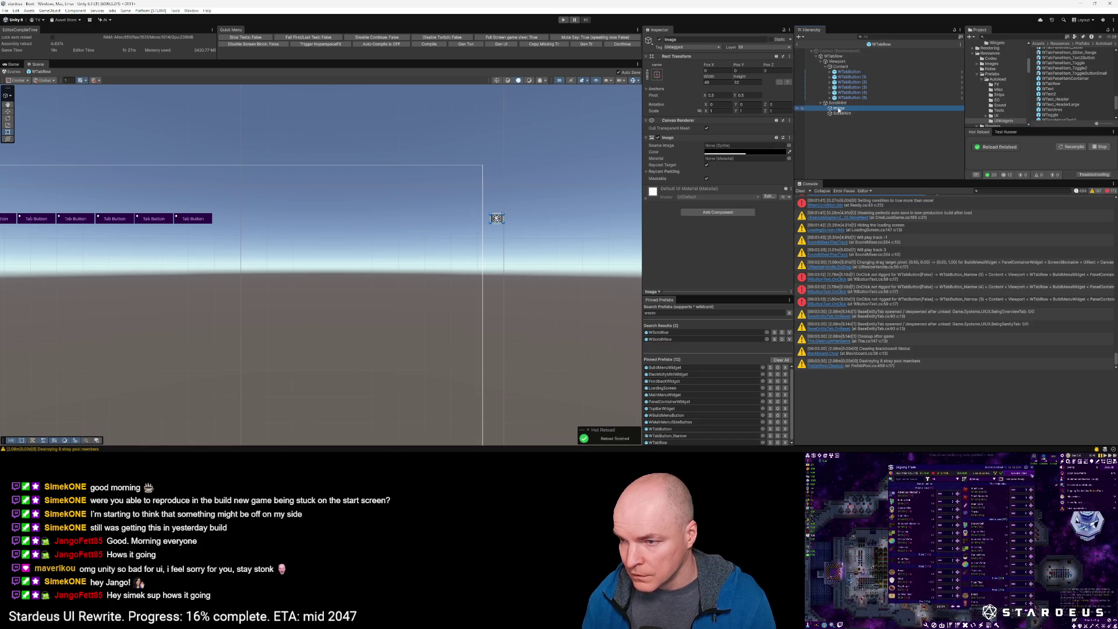
{"action": "left_click", "coordinate": [843, 114]}
{"action": "left_click", "coordinate": [706, 166]}
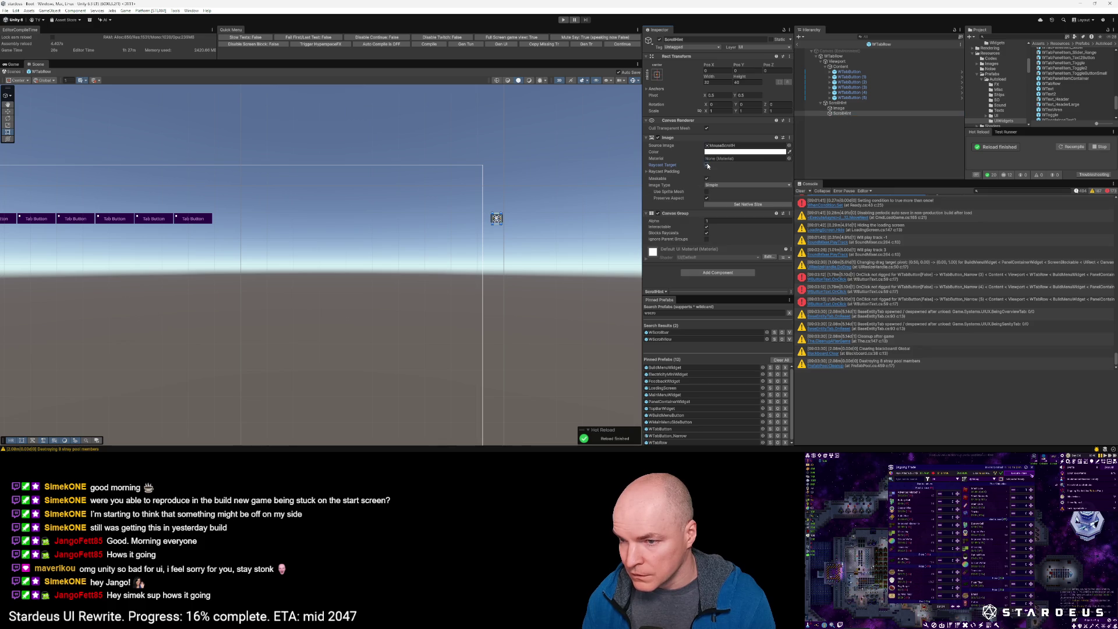
Step: Return to the Boot scene, clear the console, and switch to VS Code
{"action": "left_click", "coordinate": [799, 47]}
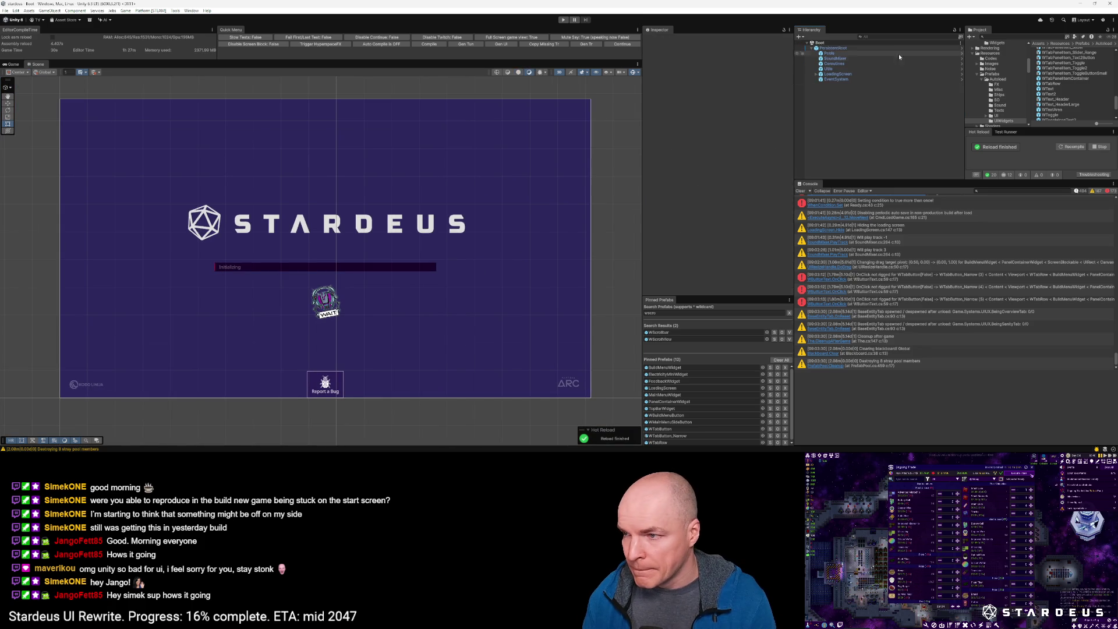
{"action": "left_click", "coordinate": [800, 191]}
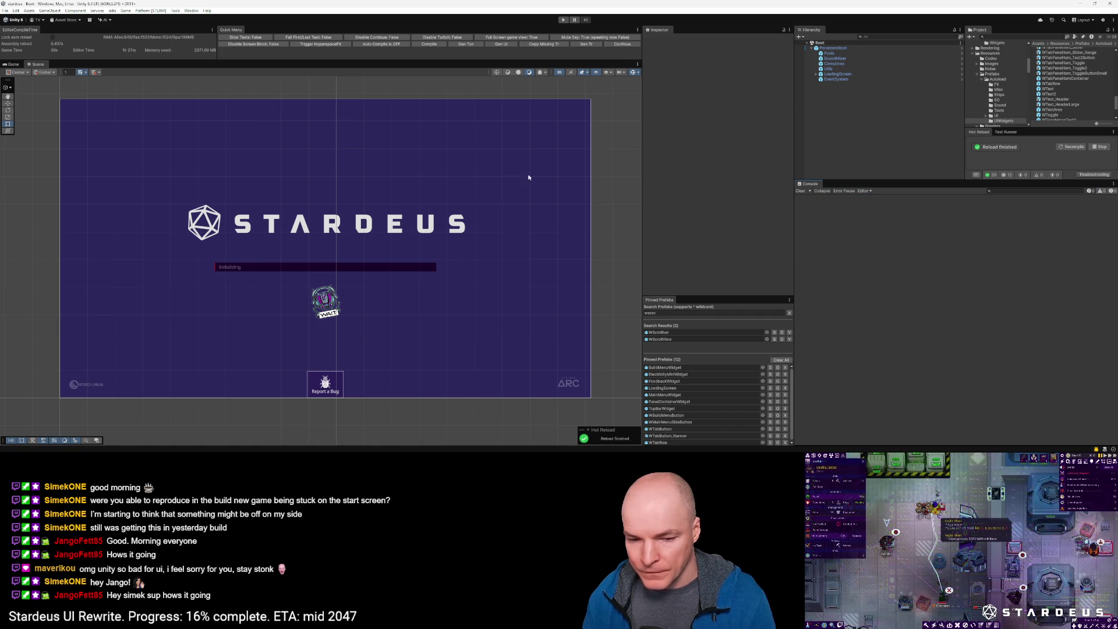
{"action": "key", "text": "alt+Tab"}
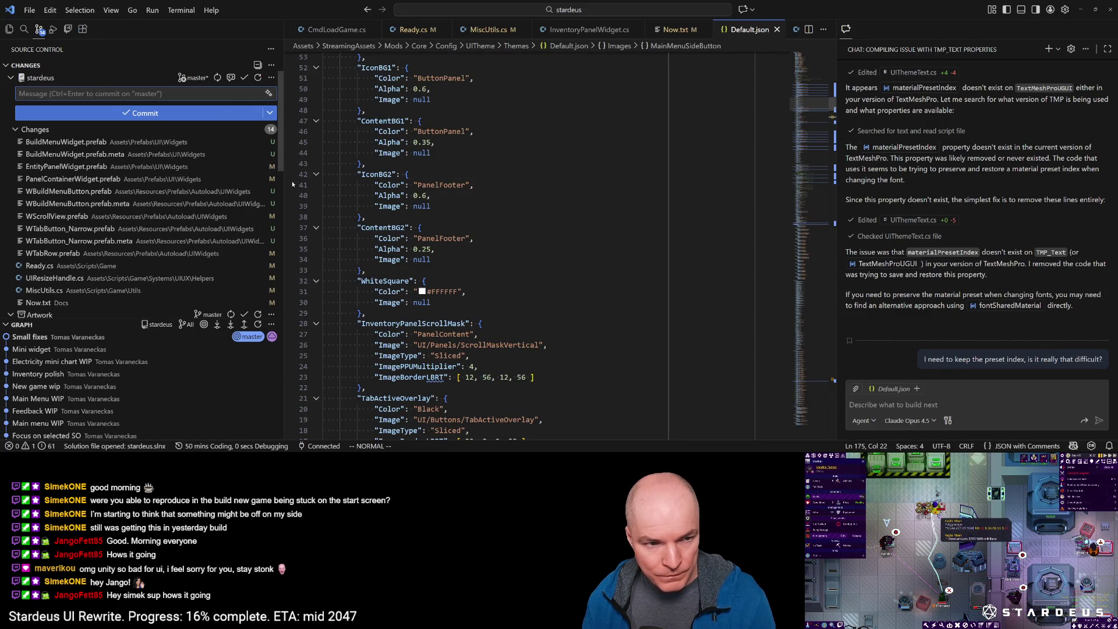
Step: Show a narrower Explorer tree and open GridMenu.cs by quick-searching 'gridme'
{"action": "left_click", "coordinate": [8, 29]}
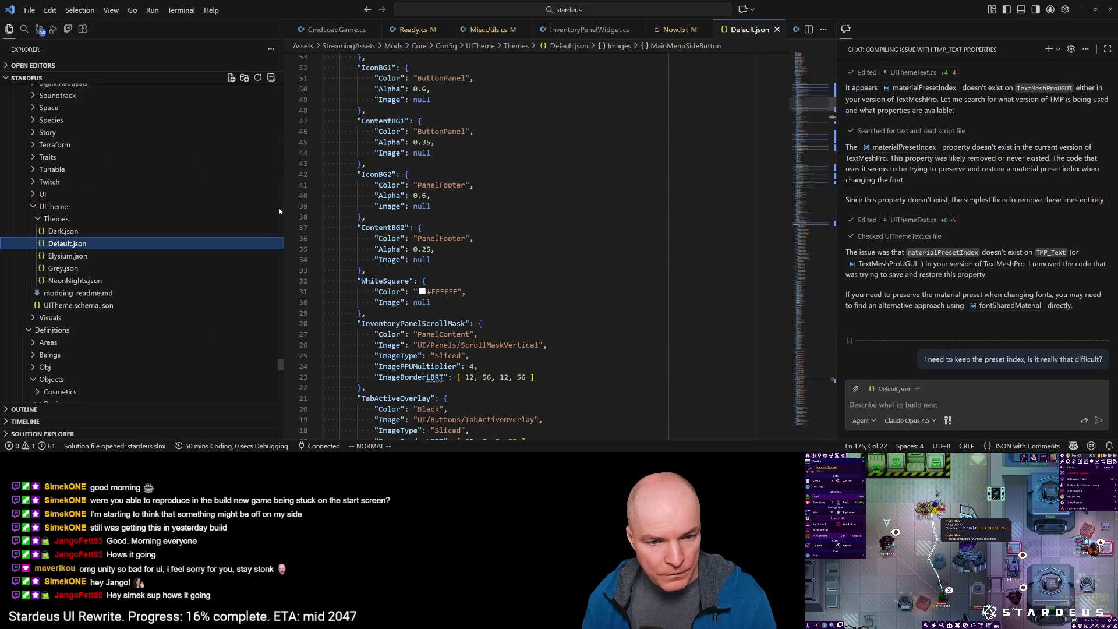
{"action": "left_click_drag", "start_coordinate": [284, 210], "coordinate": [169, 209]}
{"action": "left_click", "coordinate": [356, 239]}
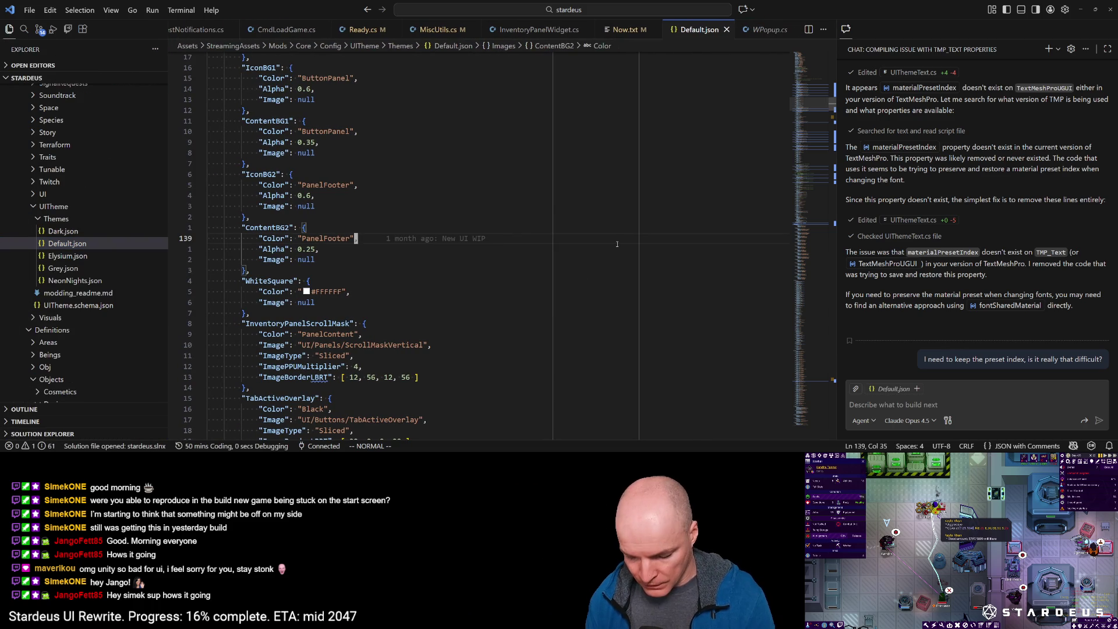
{"action": "key", "text": "ctrl+p"}
{"action": "type", "text": "b"}
{"action": "key", "text": "BackSpace"}
{"action": "type", "text": "gridme"}
{"action": "key", "text": "Return"}
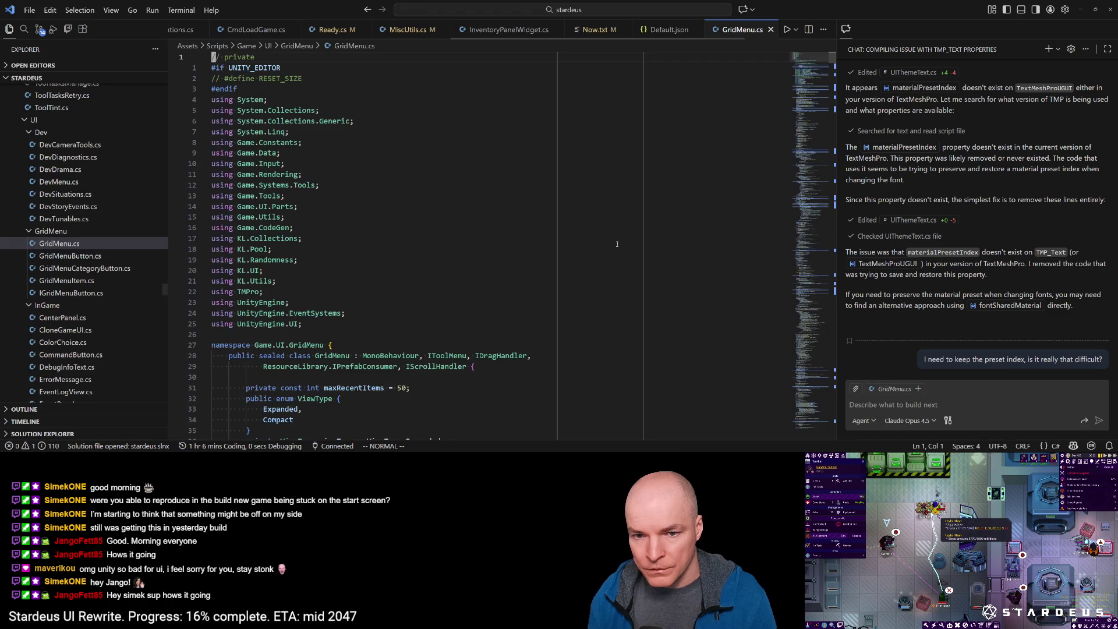
Step: Review GridMenu.cs from its last line back up to the field declarations
{"action": "left_click_drag", "start_coordinate": [813, 69], "coordinate": [814, 437]}
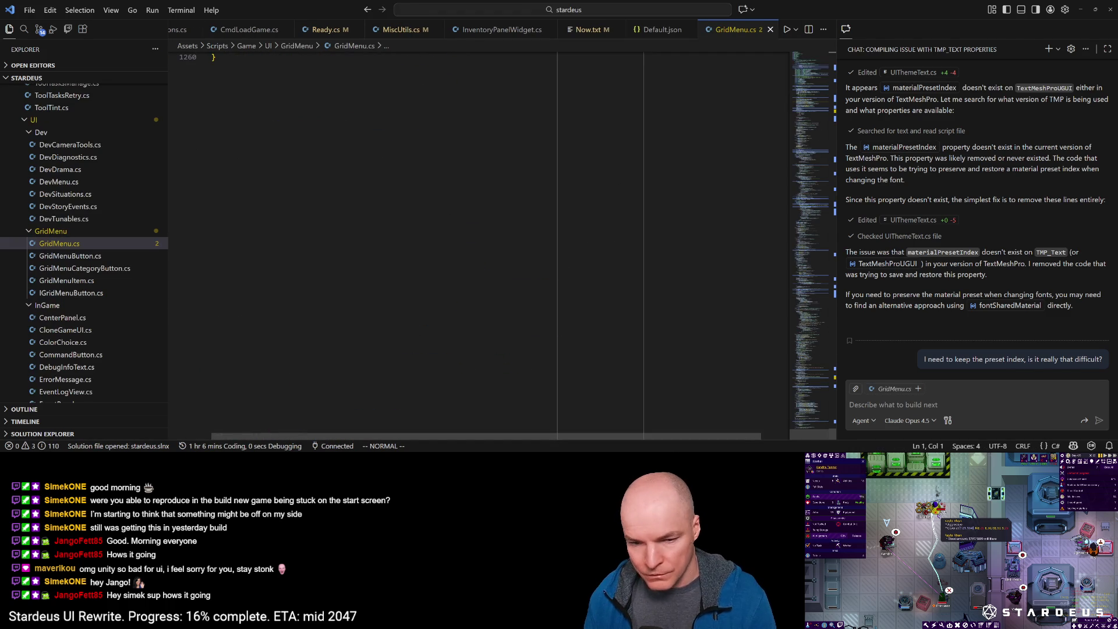
{"action": "scroll", "coordinate": [220, 370], "scroll_direction": "up", "scroll_amount": 5}
{"action": "left_click", "coordinate": [221, 370]}
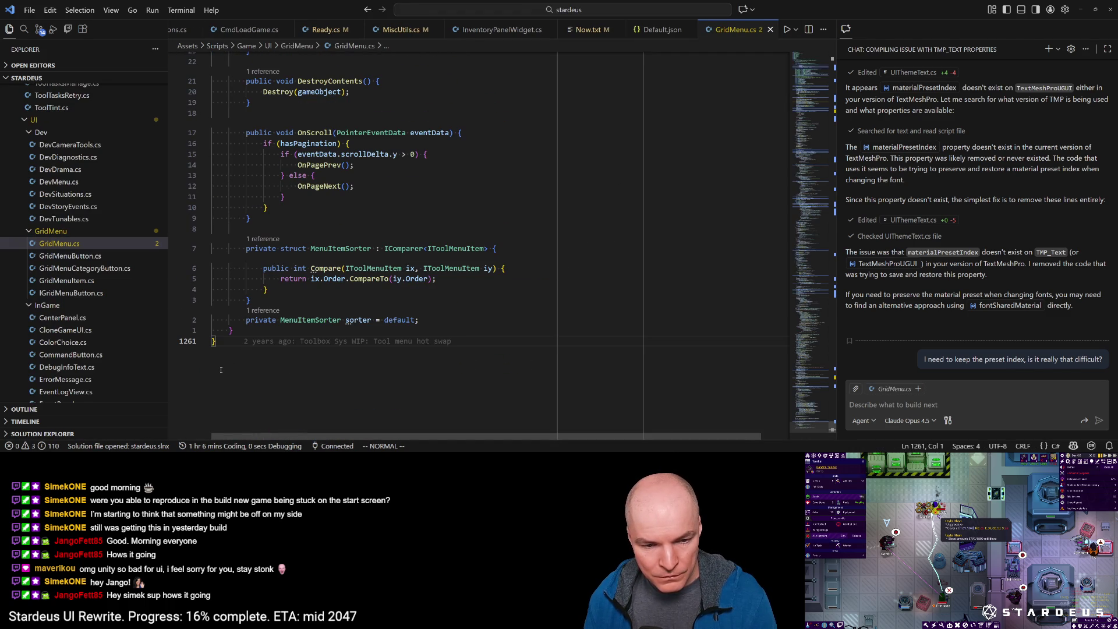
{"action": "left_click_drag", "start_coordinate": [800, 414], "coordinate": [803, 81]}
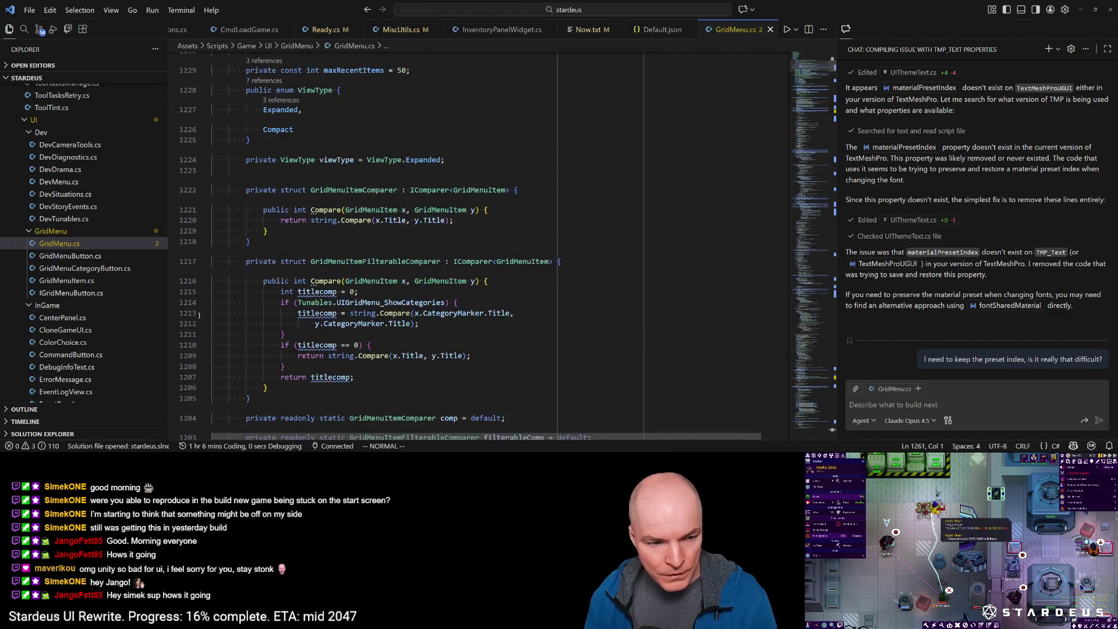
Step: Preview GridMenuButton, GridMenuCategoryButton, GridMenuItem and IGridMenuButton, then collapse the GridMenu folder
{"action": "left_click", "coordinate": [73, 256]}
{"action": "left_click", "coordinate": [79, 267]}
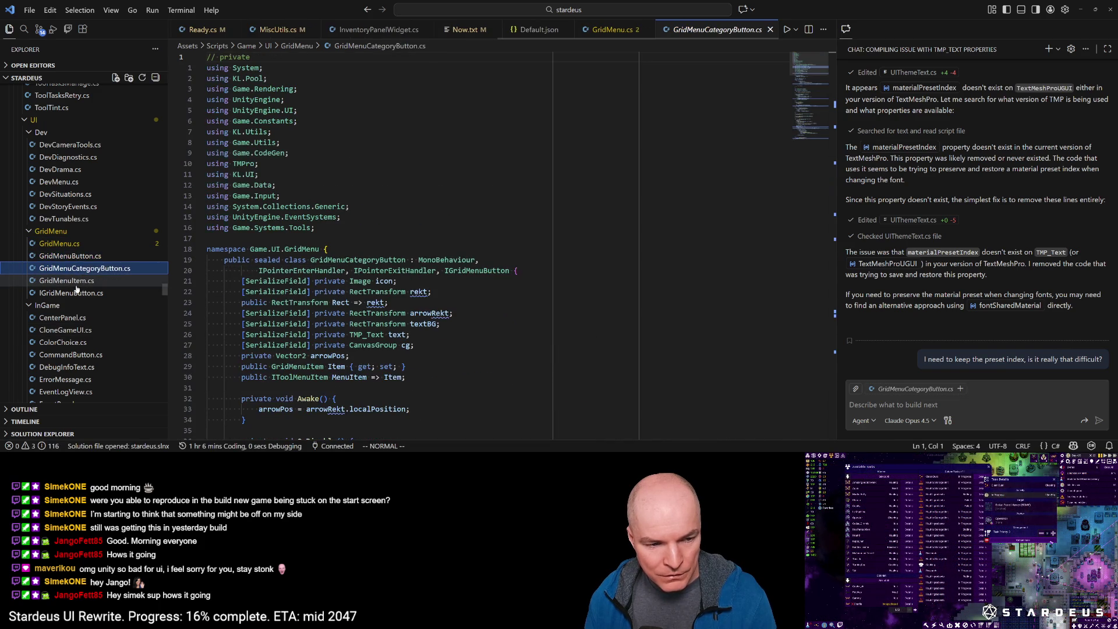
{"action": "left_click", "coordinate": [76, 280]}
{"action": "left_click", "coordinate": [73, 293]}
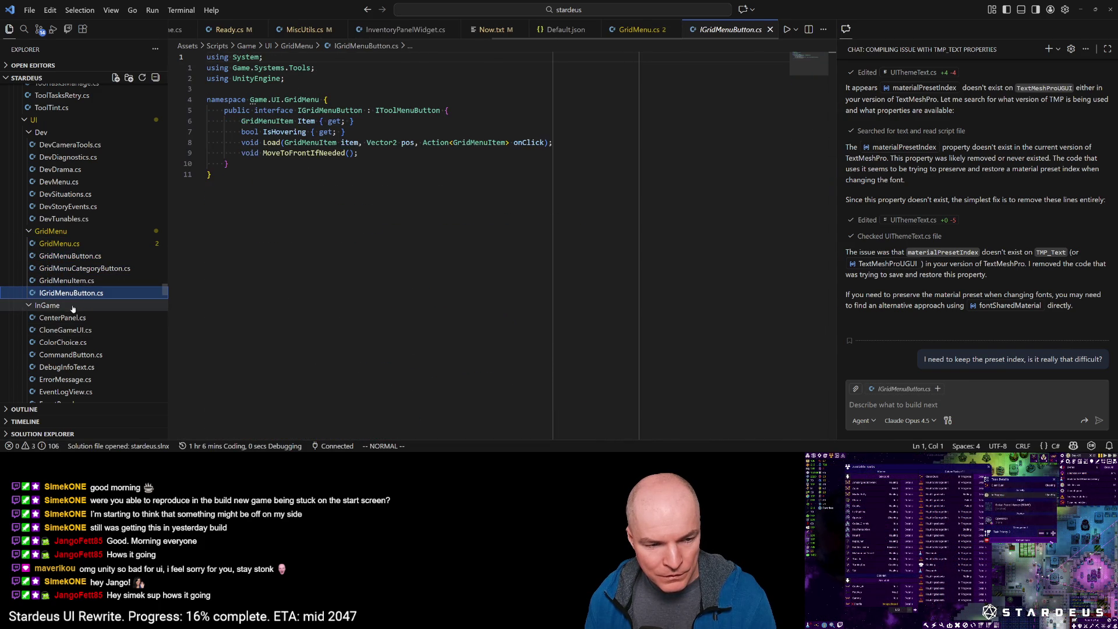
{"action": "left_click", "coordinate": [60, 244]}
{"action": "left_click", "coordinate": [58, 231]}
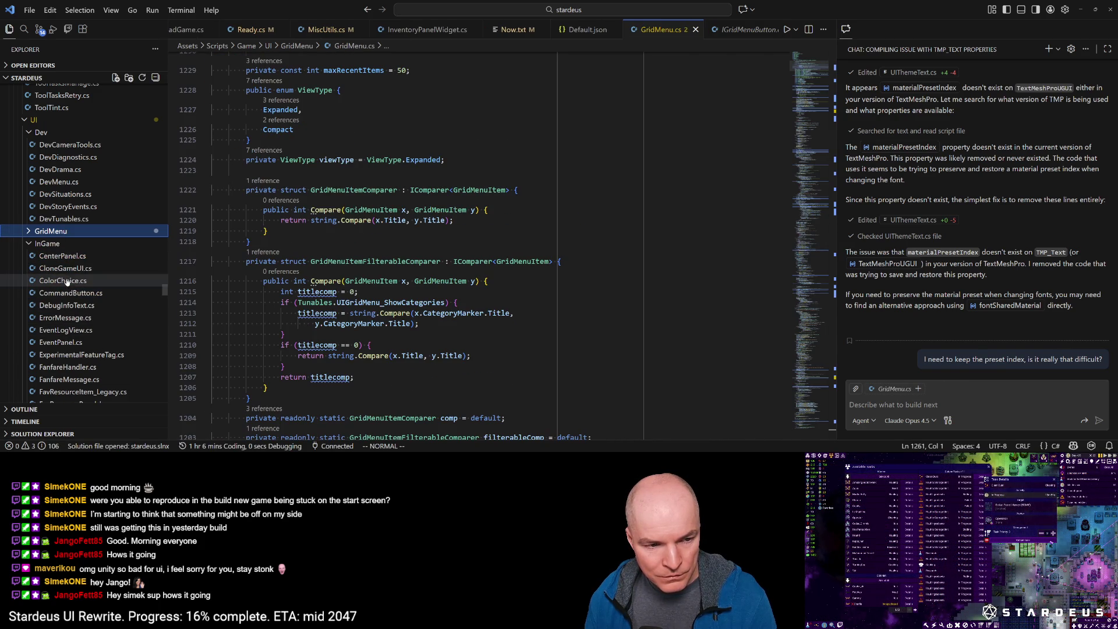
Step: Glance at DevCameraTools.cs, re-expand GridMenu, and open GridMenuButton.cs
{"action": "left_click", "coordinate": [39, 145]}
{"action": "left_click", "coordinate": [41, 132]}
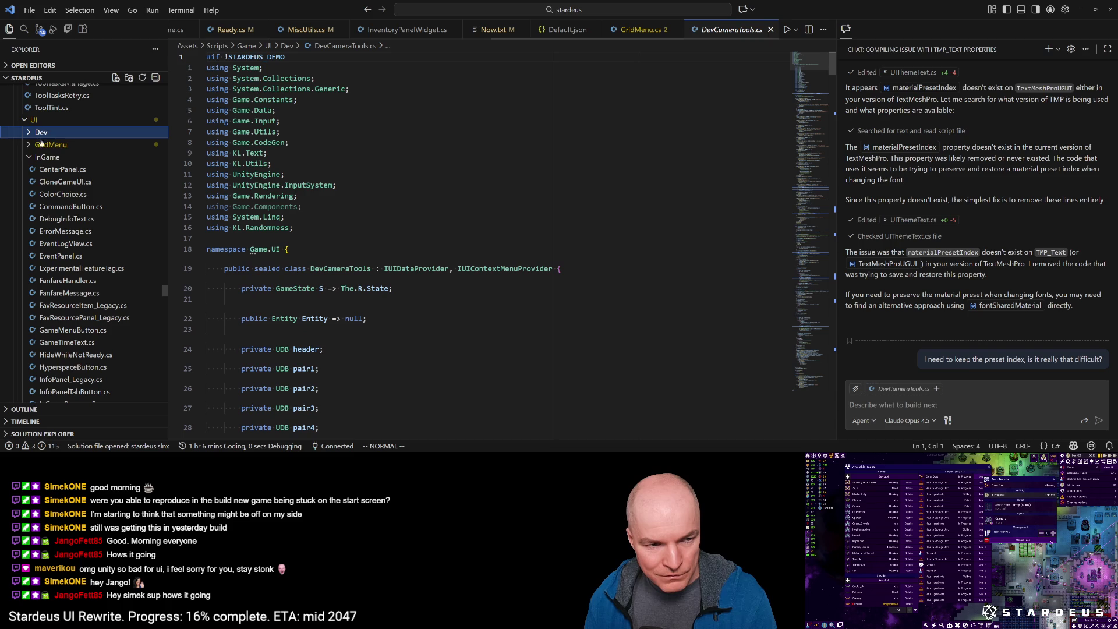
{"action": "left_click", "coordinate": [51, 146]}
{"action": "left_click", "coordinate": [74, 157]}
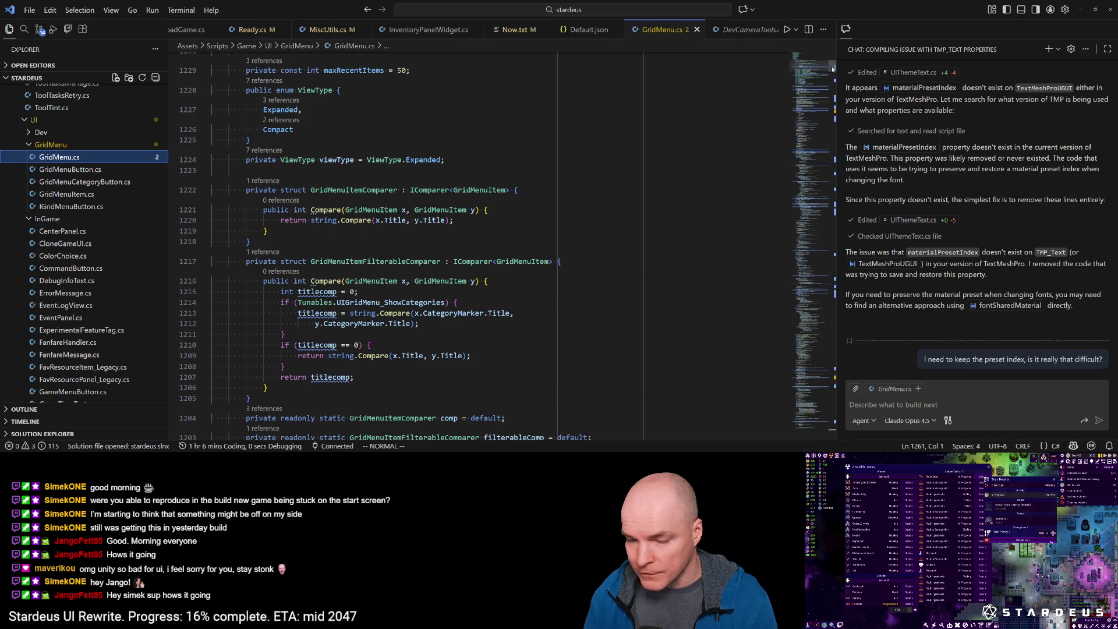
{"action": "scroll", "coordinate": [738, 96], "scroll_direction": "down", "scroll_amount": 5}
{"action": "scroll", "coordinate": [738, 95], "scroll_direction": "up", "scroll_amount": 15}
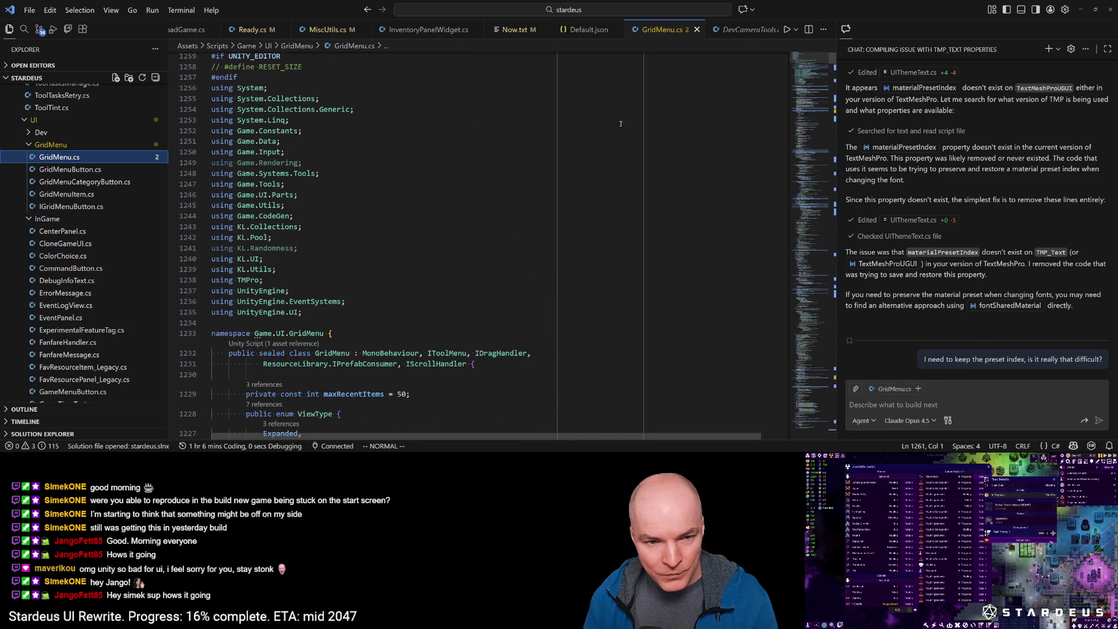
{"action": "left_click", "coordinate": [59, 170]}
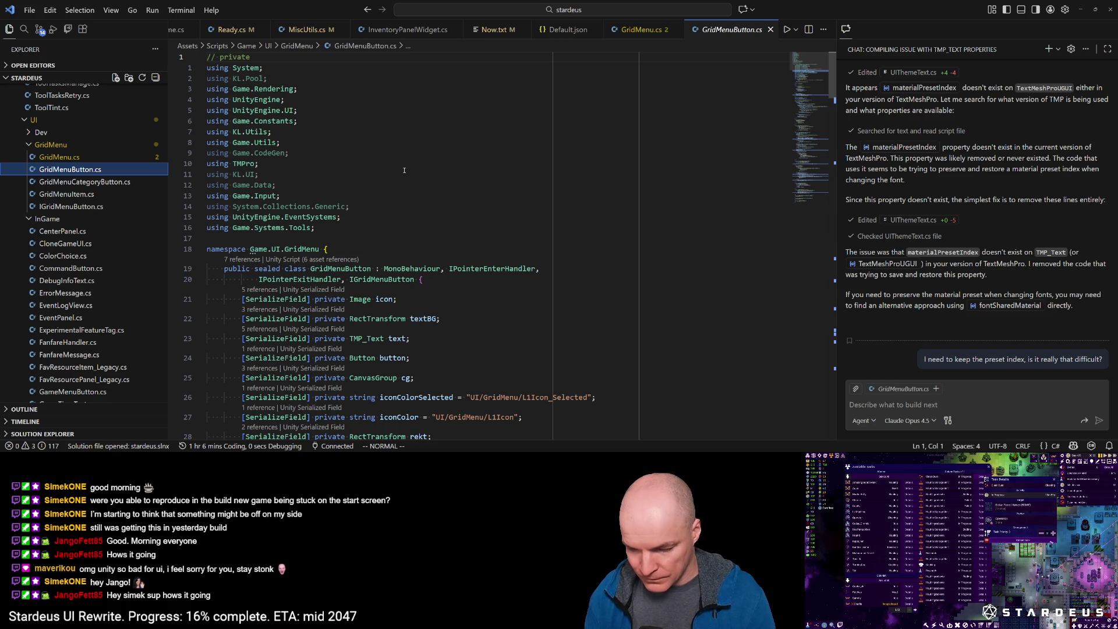
{"action": "key", "text": "ctrl+p"}
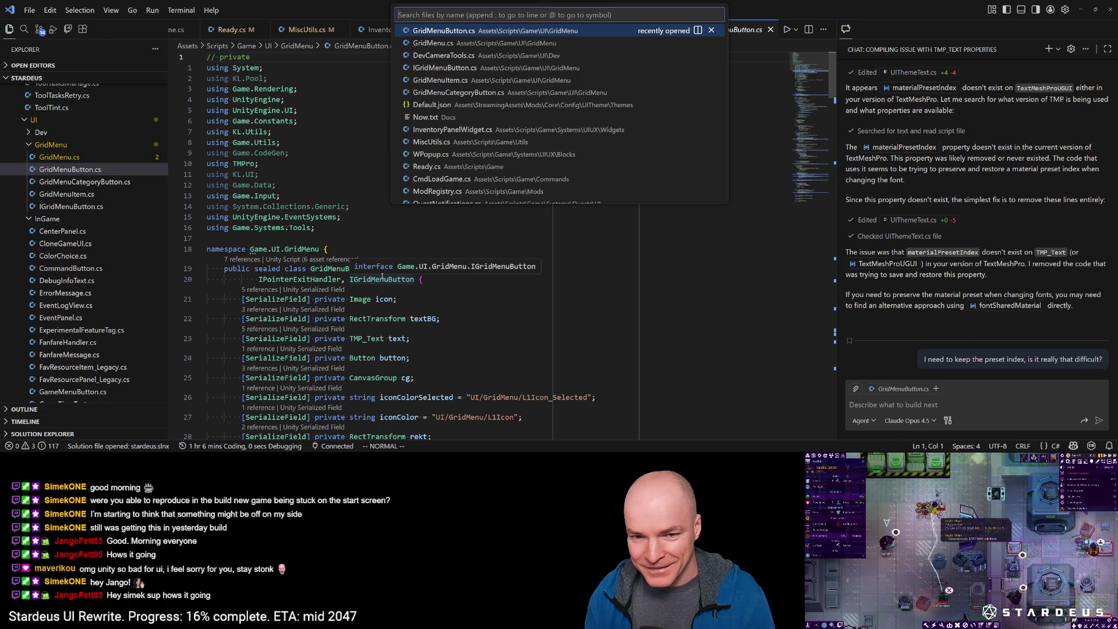
Step: Open TopBarWidget.cs and duplicate it in the file tree as BuildMenuWidget.cs
{"action": "type", "text": "topbar"}
{"action": "key", "text": "Return"}
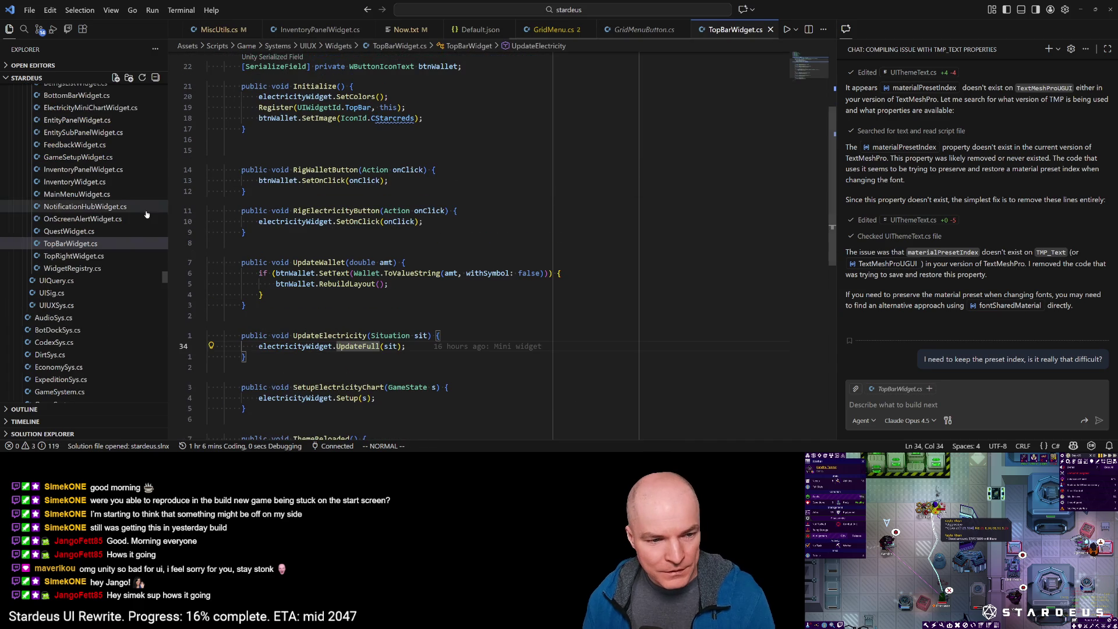
{"action": "scroll", "coordinate": [147, 215], "scroll_direction": "up", "scroll_amount": 3}
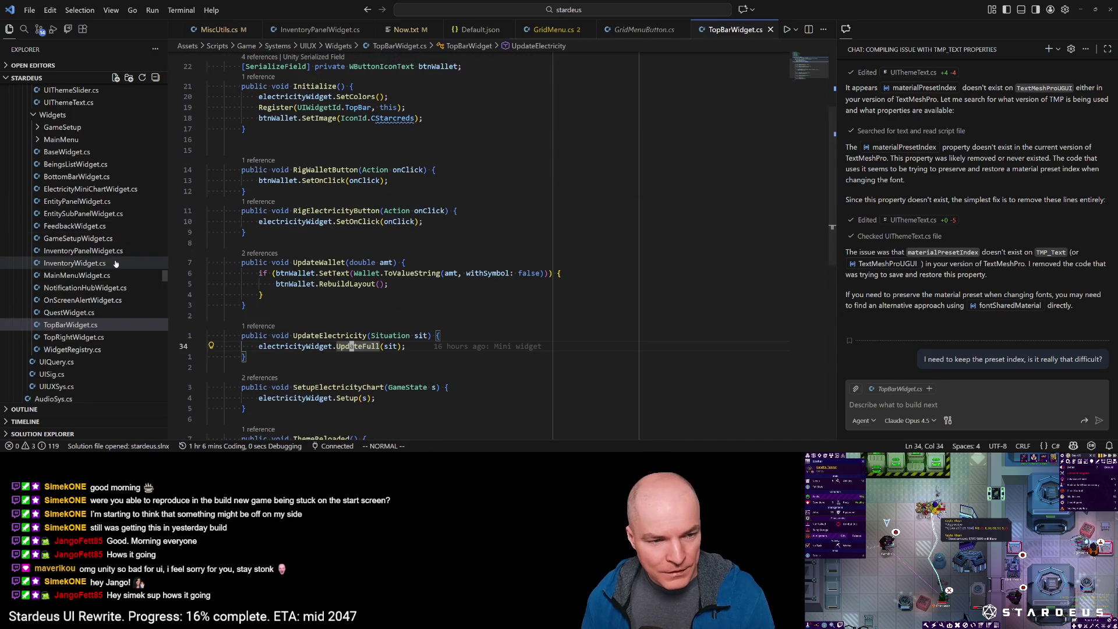
{"action": "left_click", "coordinate": [68, 313]}
{"action": "left_click", "coordinate": [73, 324]}
{"action": "key", "text": "ctrl+c"}
{"action": "key", "text": "ctrl+v"}
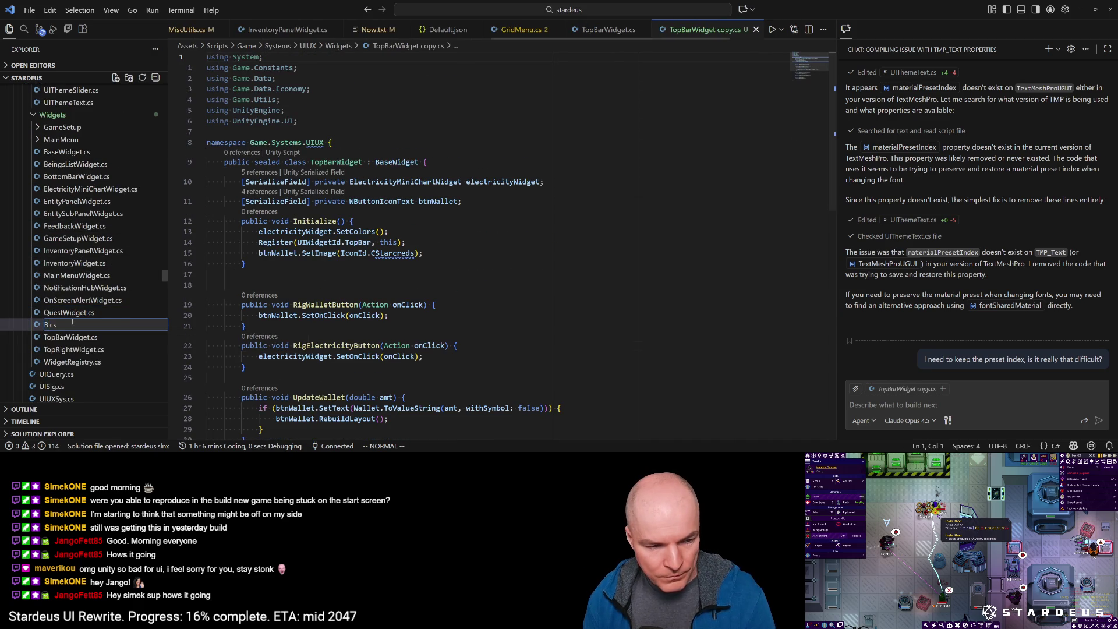
{"action": "type", "text": "BuildMenuWid"}
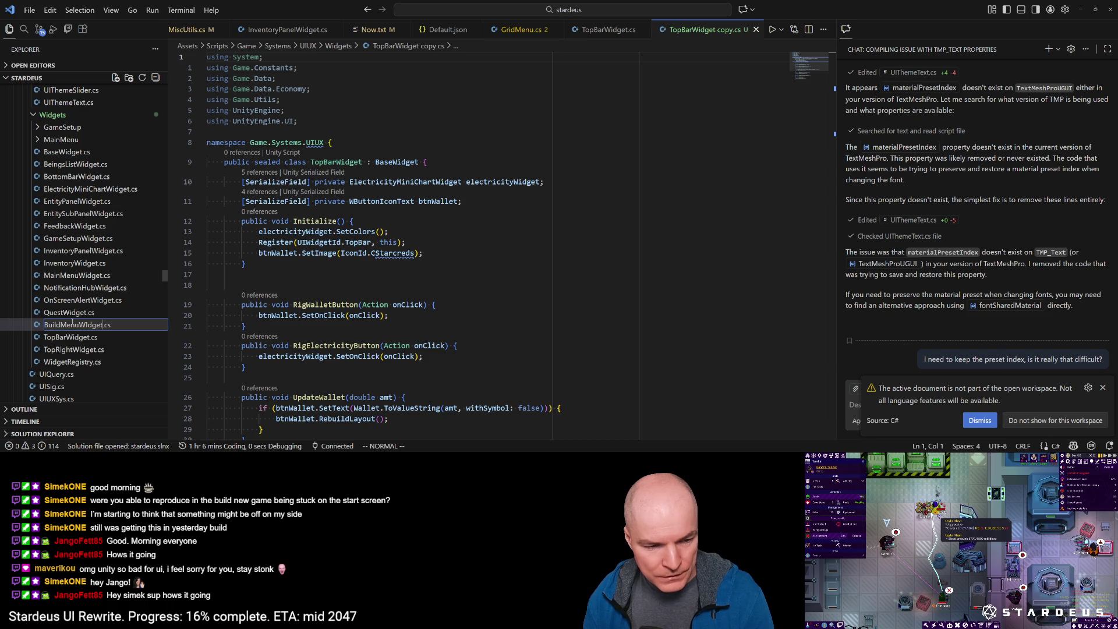
{"action": "type", "text": "get"}
{"action": "key", "text": "Return"}
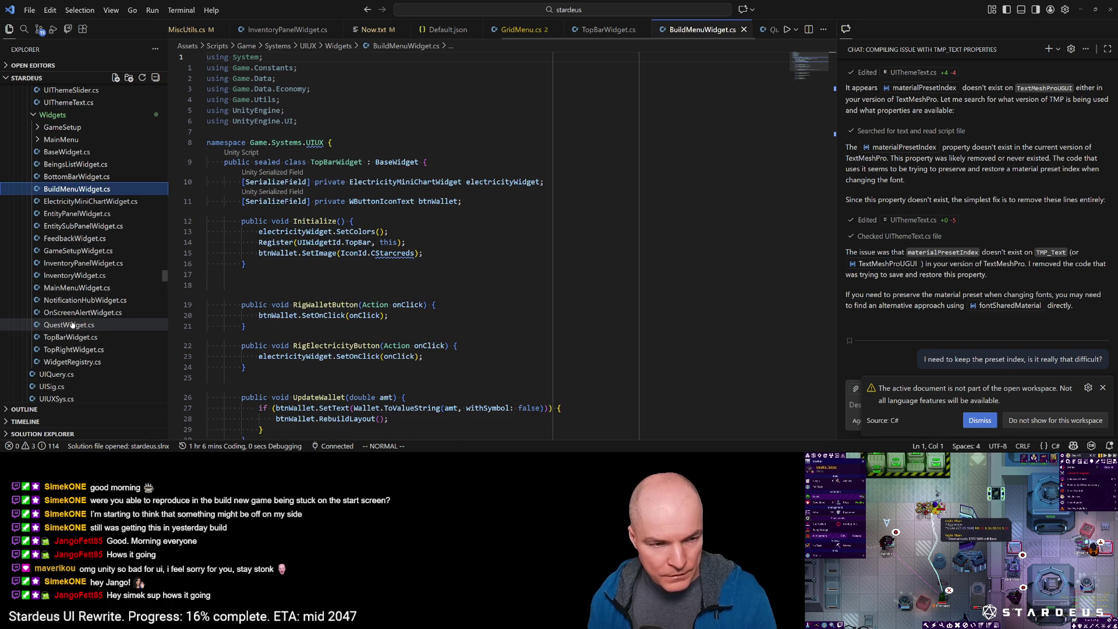
Step: Rename the class on line 10 to BuildMenuWidget and save the script
{"action": "left_click", "coordinate": [312, 162]}
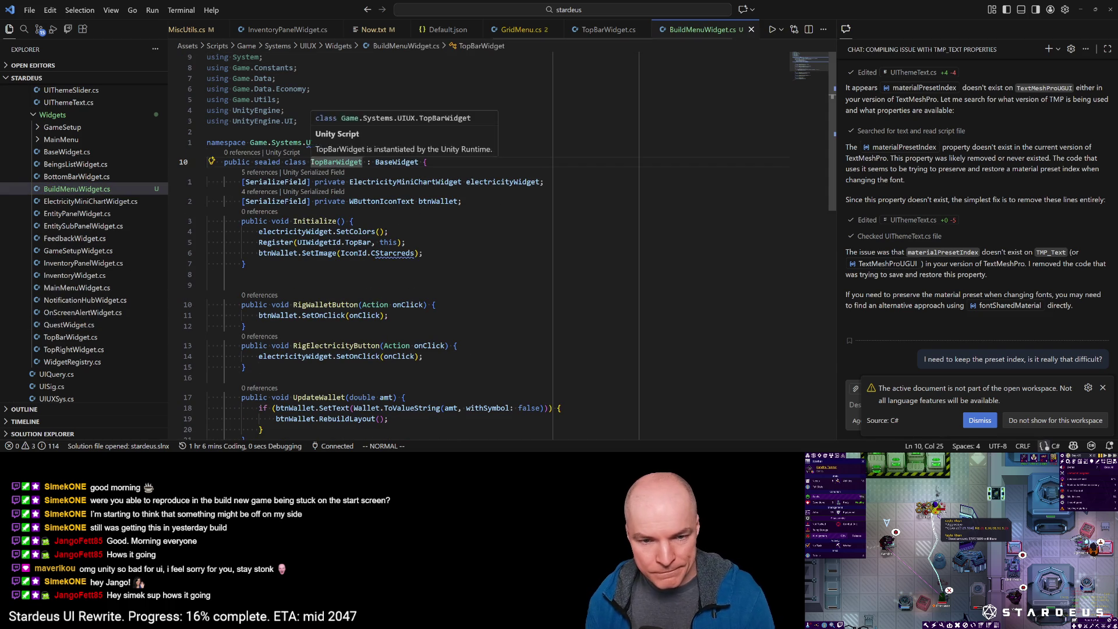
{"action": "type", "text": "ctWBuildMenu"}
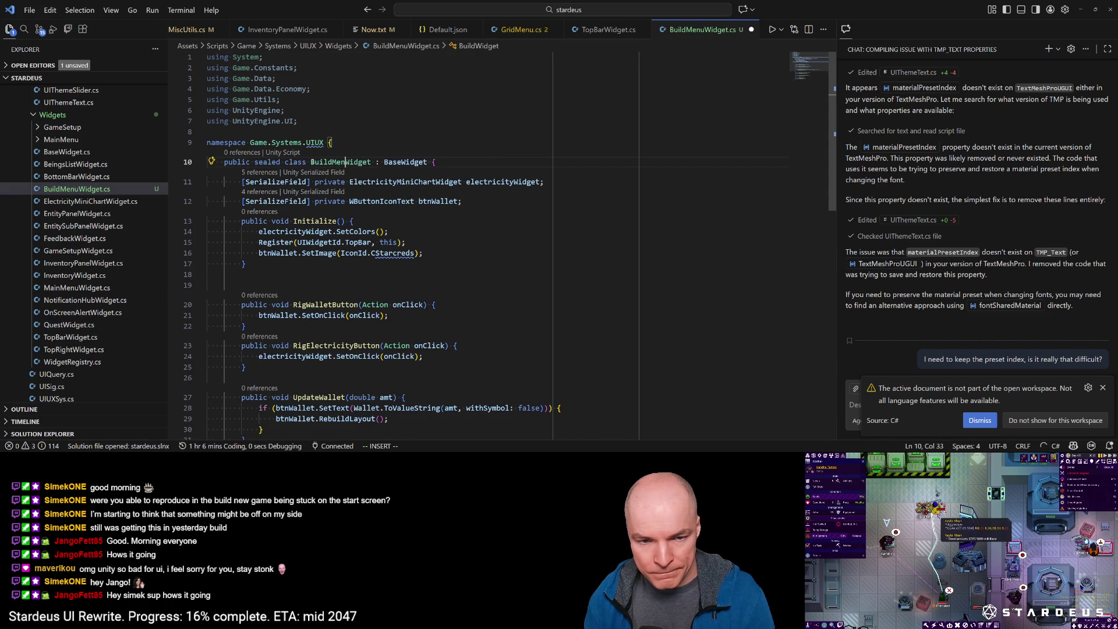
{"action": "key", "text": "ctrl+s"}
{"action": "key", "text": "Escape"}
{"action": "key", "text": "j"}
{"action": "key", "text": "k"}
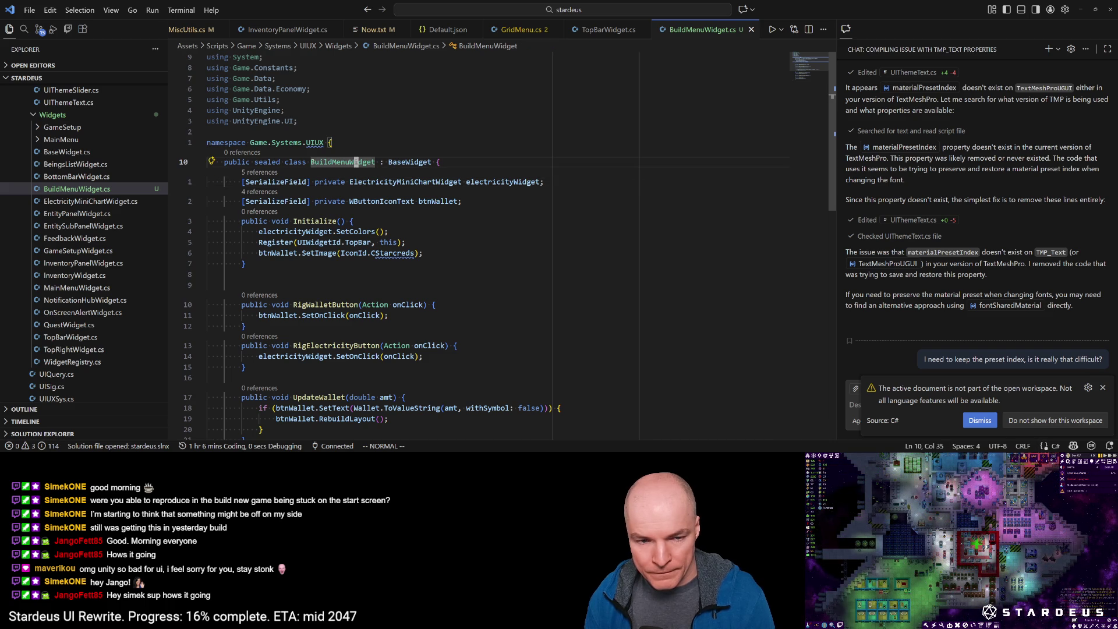
{"action": "key", "text": "Down"}
{"action": "key", "text": "Down"}
{"action": "key", "text": "alt+Tab"}
{"action": "key", "text": "alt+Tab"}
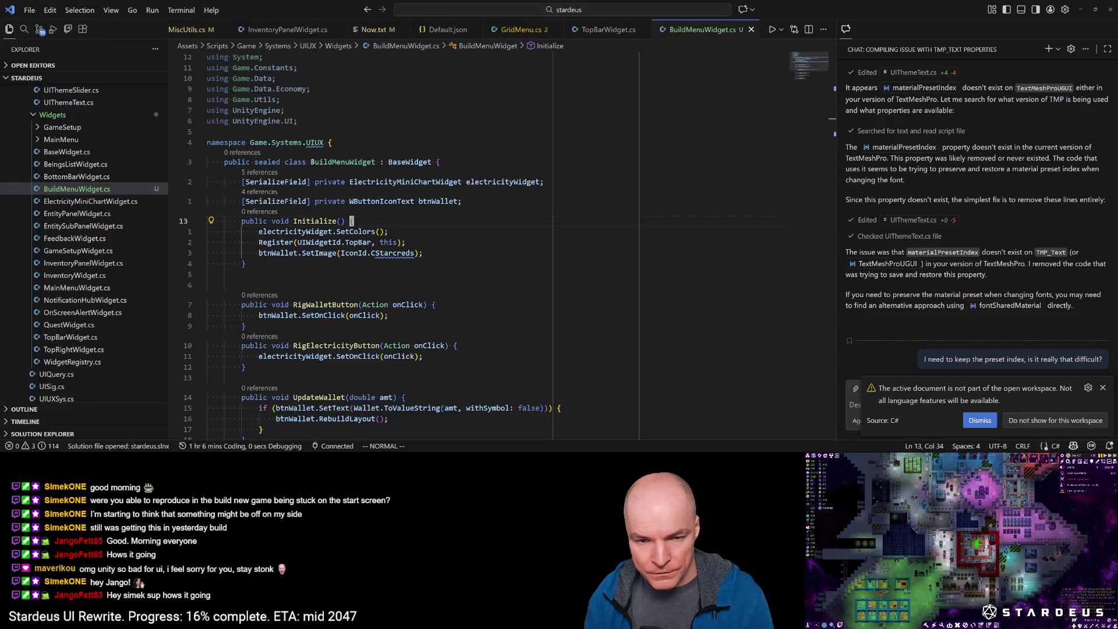
Step: Delete the SetColors and SetImage lines so Initialize only calls Register(UIWidgetId.TopBar, this)
{"action": "key", "text": "shift+v"}
{"action": "key", "text": "j"}
{"action": "key", "text": "j"}
{"action": "key", "text": "k"}
{"action": "key", "text": "j"}
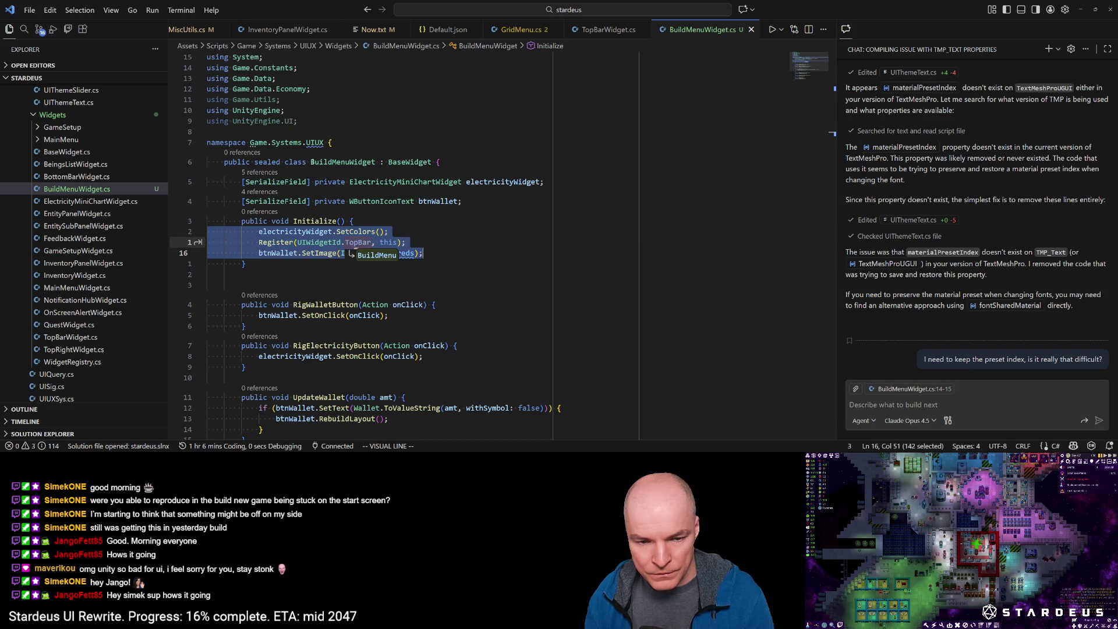
{"action": "key", "text": "Escape"}
{"action": "key", "text": "d"}
{"action": "key", "text": "d"}
{"action": "key", "text": "k"}
{"action": "key", "text": "k"}
{"action": "key", "text": "d"}
{"action": "key", "text": "d"}
{"action": "key", "text": "k"}
{"action": "key", "text": "w"}
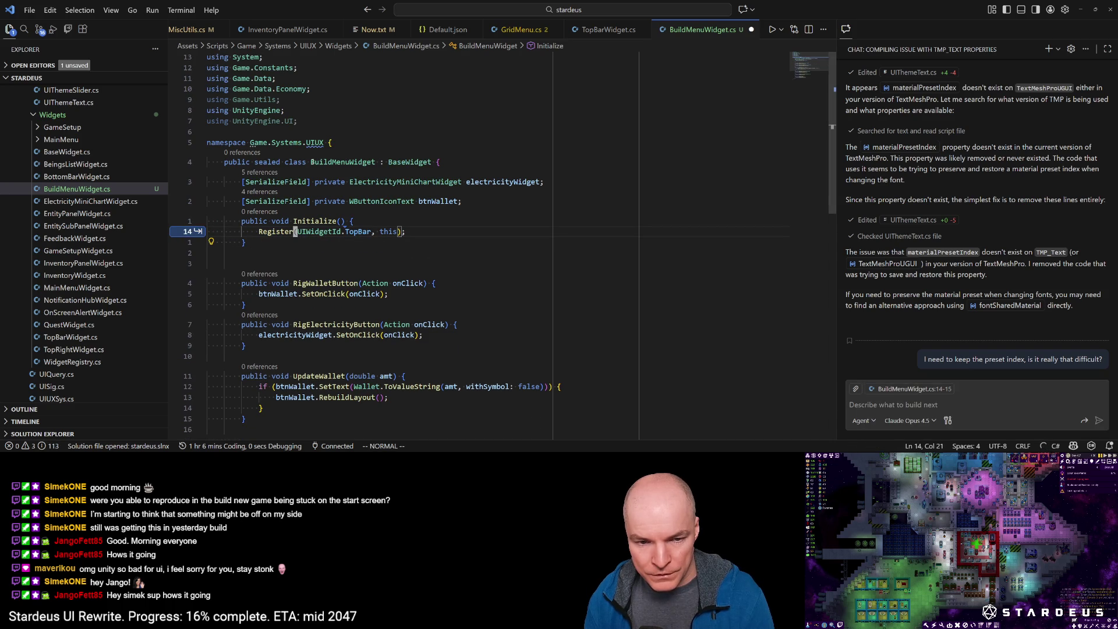
{"action": "key", "text": "ctrl+p"}
Step: Open ElectricityMiniChartWidget.cs and look up its isInitialized and Initialize symbols
{"action": "type", "text": "elec"}
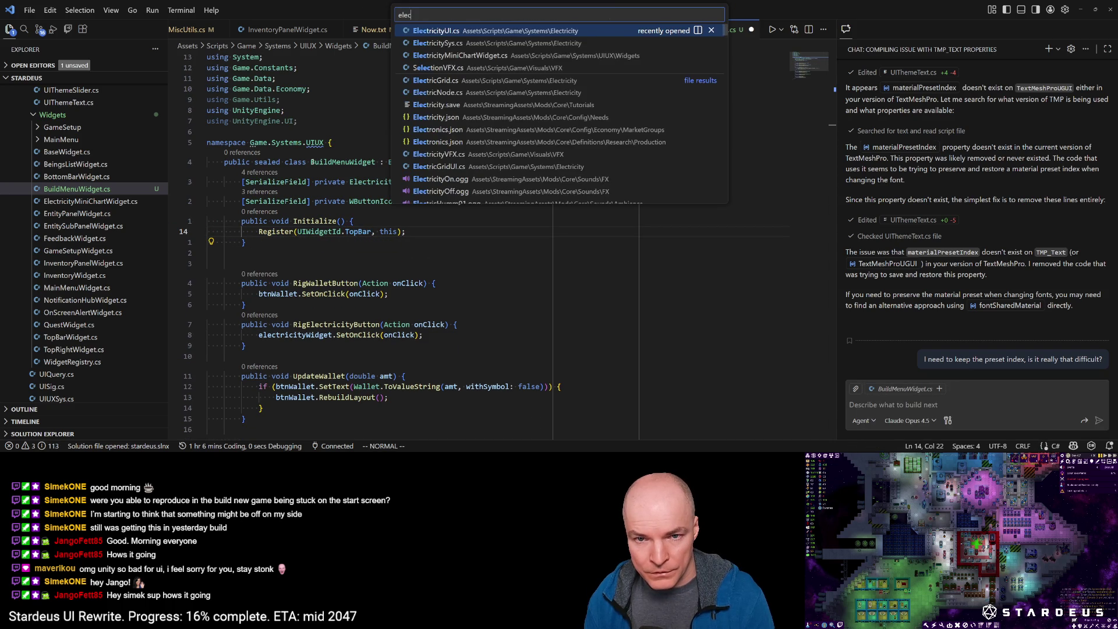
{"action": "key", "text": "Down"}
{"action": "key", "text": "Down"}
{"action": "key", "text": "Return"}
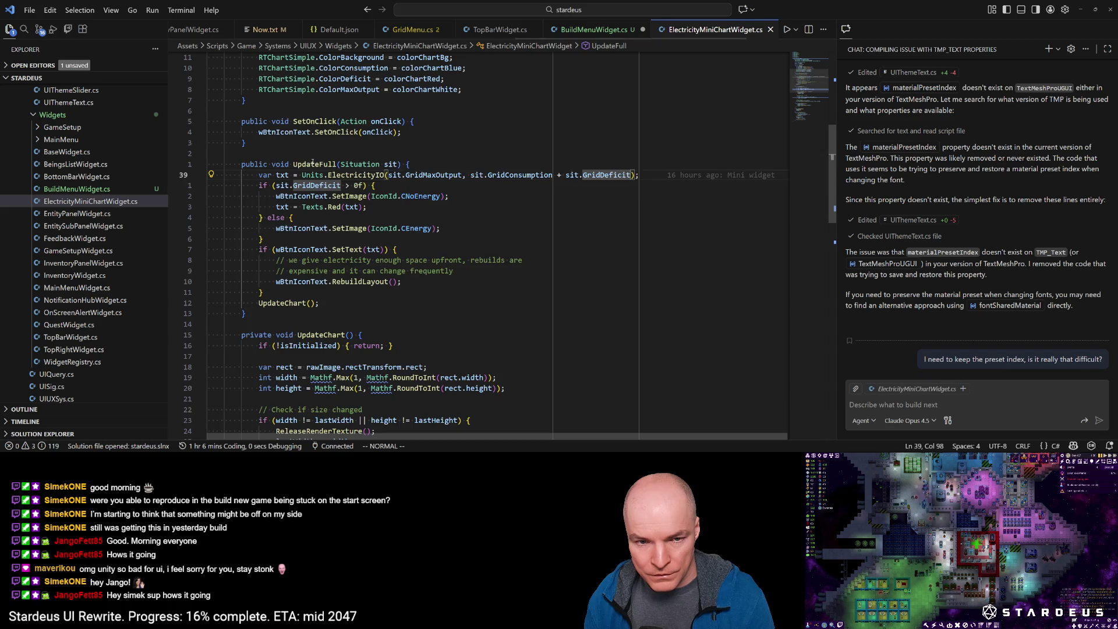
{"action": "key", "text": "ctrl+shift+o"}
{"action": "type", "text": "private bool isInitialized;"}
{"action": "key", "text": "Return"}
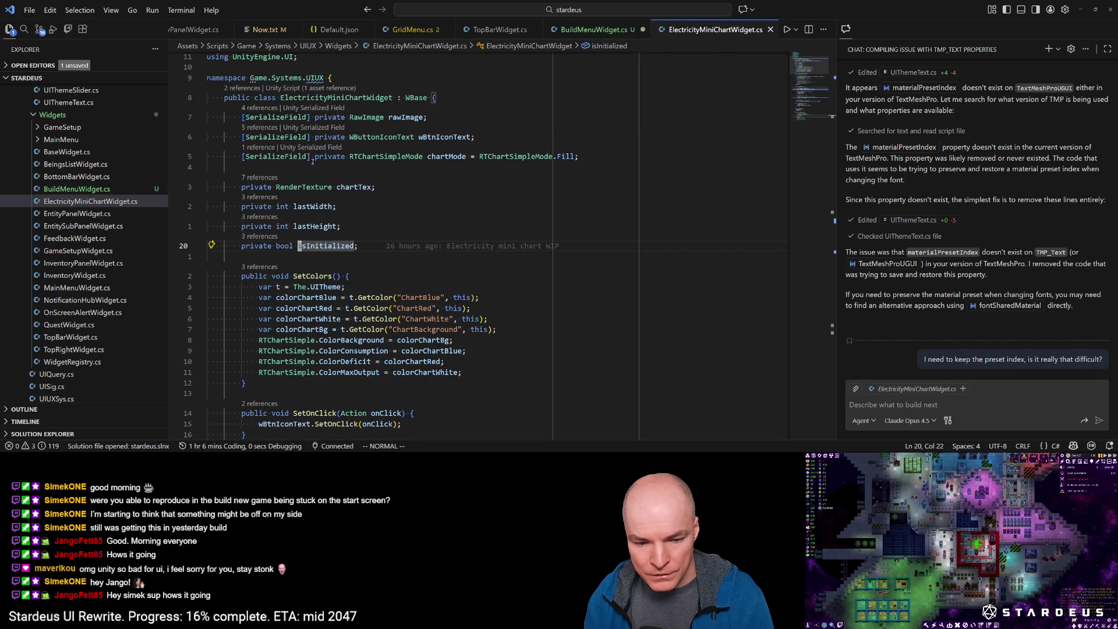
{"action": "key", "text": "ctrl+shift+o"}
{"action": "type", "text": "in"}
{"action": "key", "text": "Escape"}
Step: Check the Register line in TopBarWidget.cs's Initialize method
{"action": "key", "text": "ctrl+p"}
{"action": "type", "text": "topbar"}
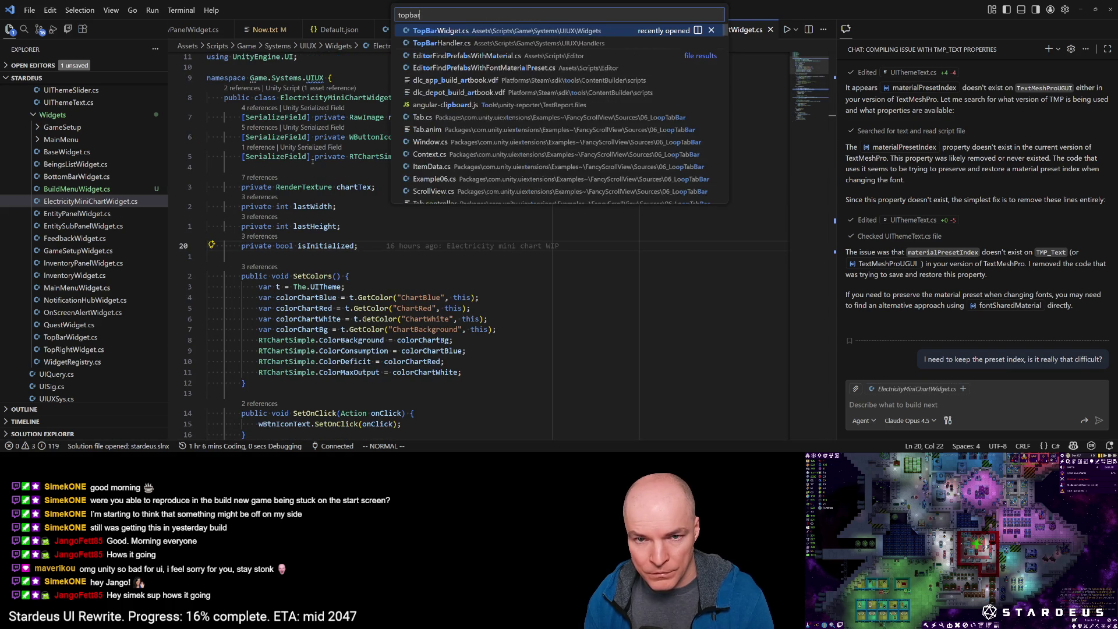
{"action": "key", "text": "Return"}
{"action": "key", "text": "ctrl+shift+o"}
{"action": "type", "text": "ini"}
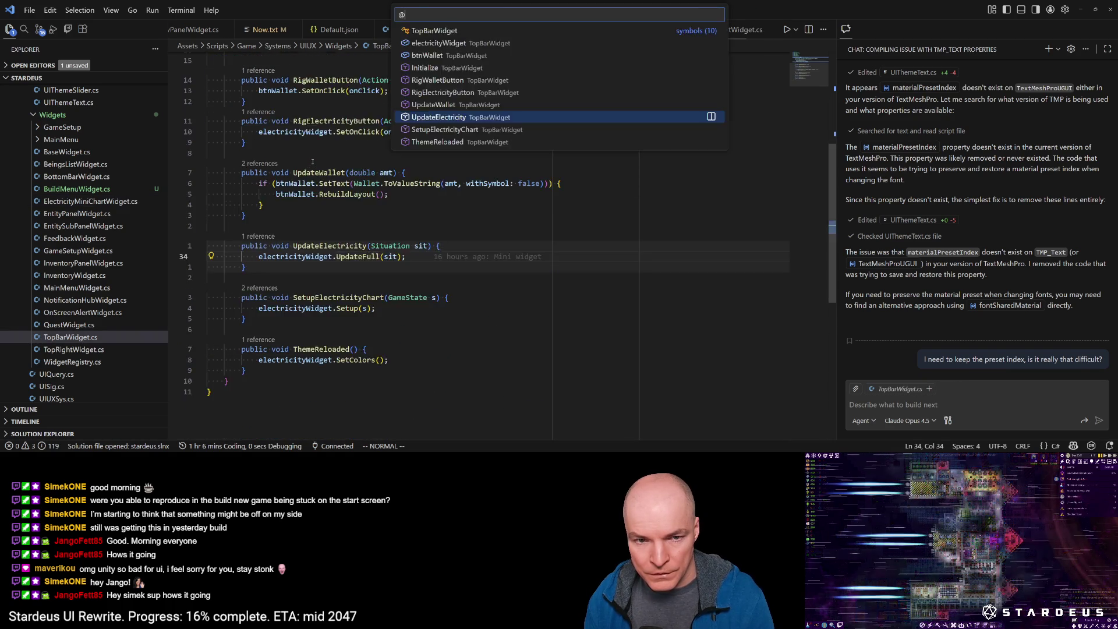
{"action": "key", "text": "Return"}
{"action": "key", "text": "j"}
{"action": "key", "text": "j"}
Step: Open BuildMenuWidget.cs and go to the UIWidgetId definition
{"action": "key", "text": "ctrl+p"}
{"action": "type", "text": "builme"}
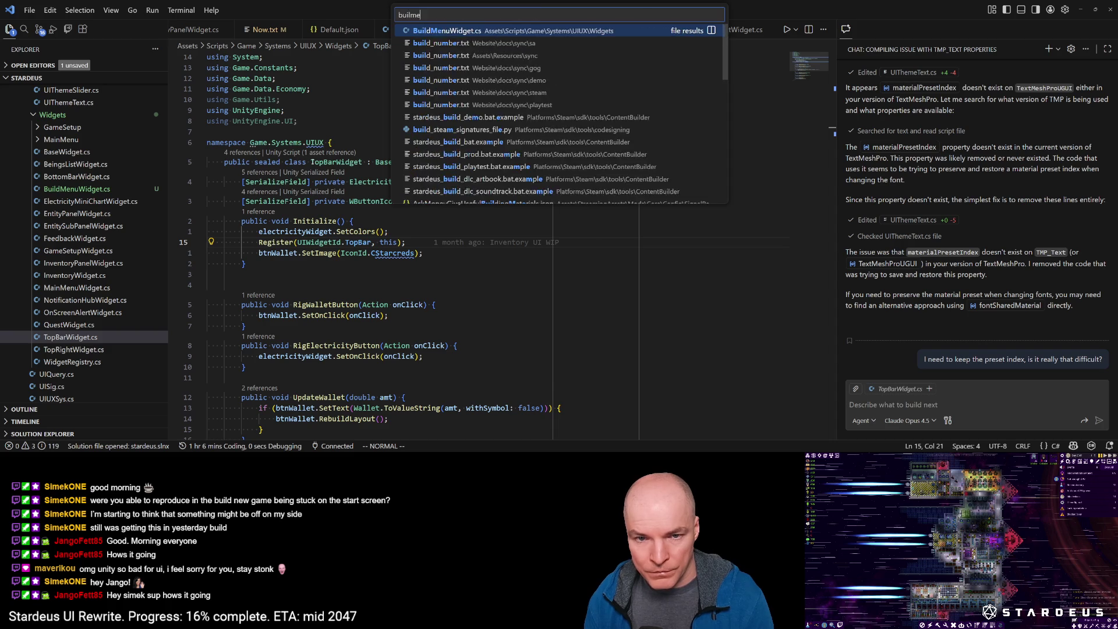
{"action": "key", "text": "Return"}
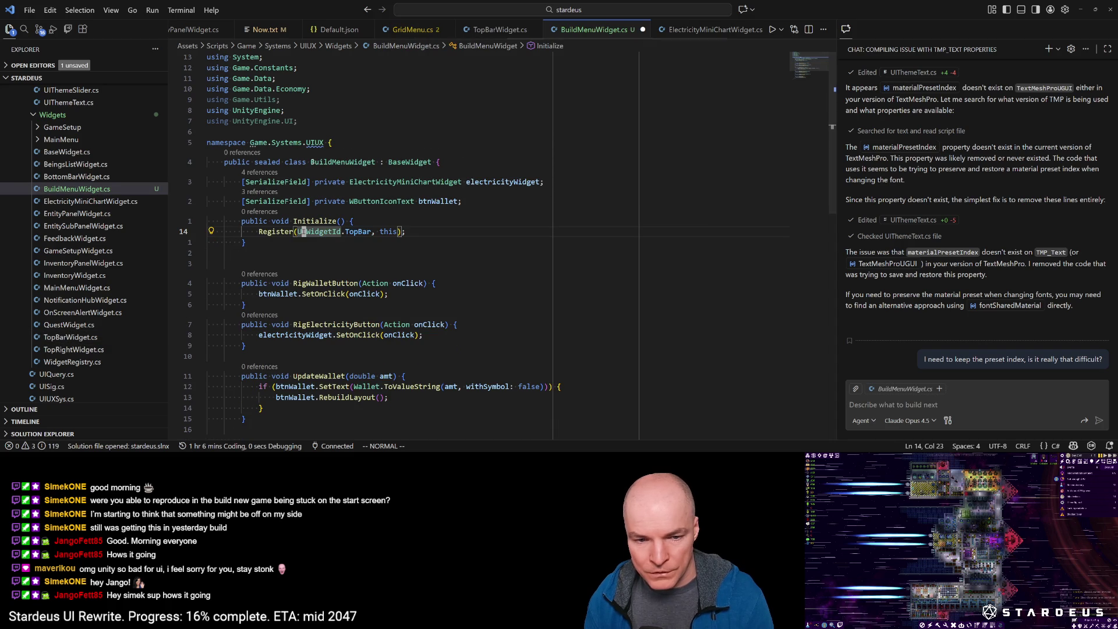
{"action": "key", "text": "g"}
{"action": "key", "text": "d"}
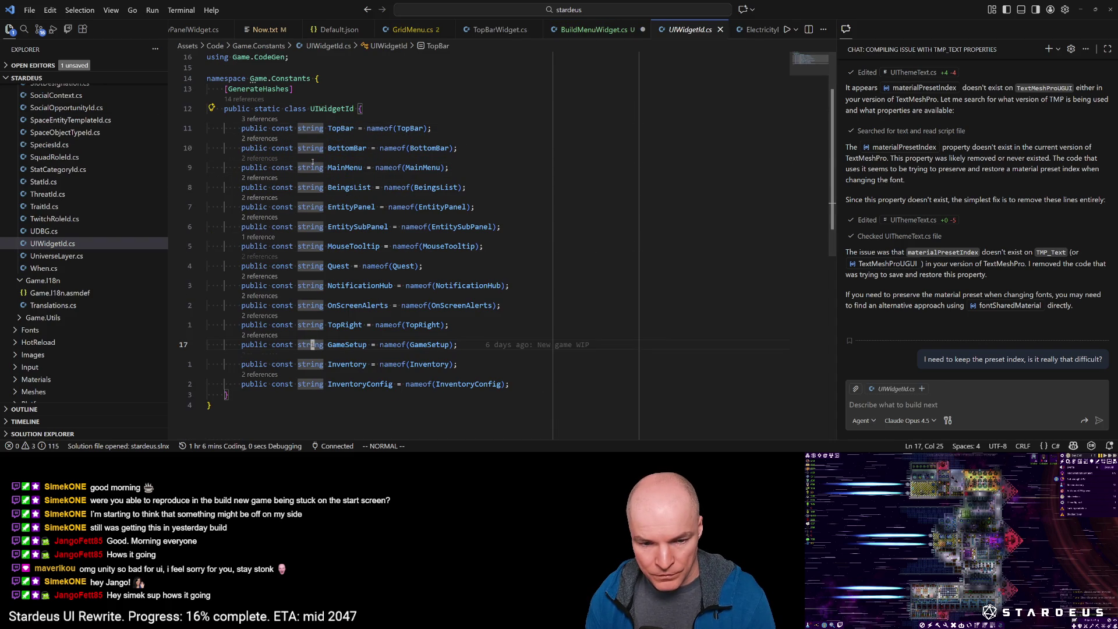
Step: Duplicate the TopRight line as BuildMenu = nameof(BuildMenu) and save UIWidgetId.cs
{"action": "key", "text": "y"}
{"action": "key", "text": "y"}
{"action": "key", "text": "p"}
{"action": "key", "text": "w"}
{"action": "key", "text": "w"}
{"action": "key", "text": "w"}
{"action": "type", "text": "ciwBuildMenu"}
{"action": "key", "text": "Escape"}
{"action": "key", "text": "w"}
{"action": "key", "text": "w"}
{"action": "type", "text": "ciwBuildMenu"}
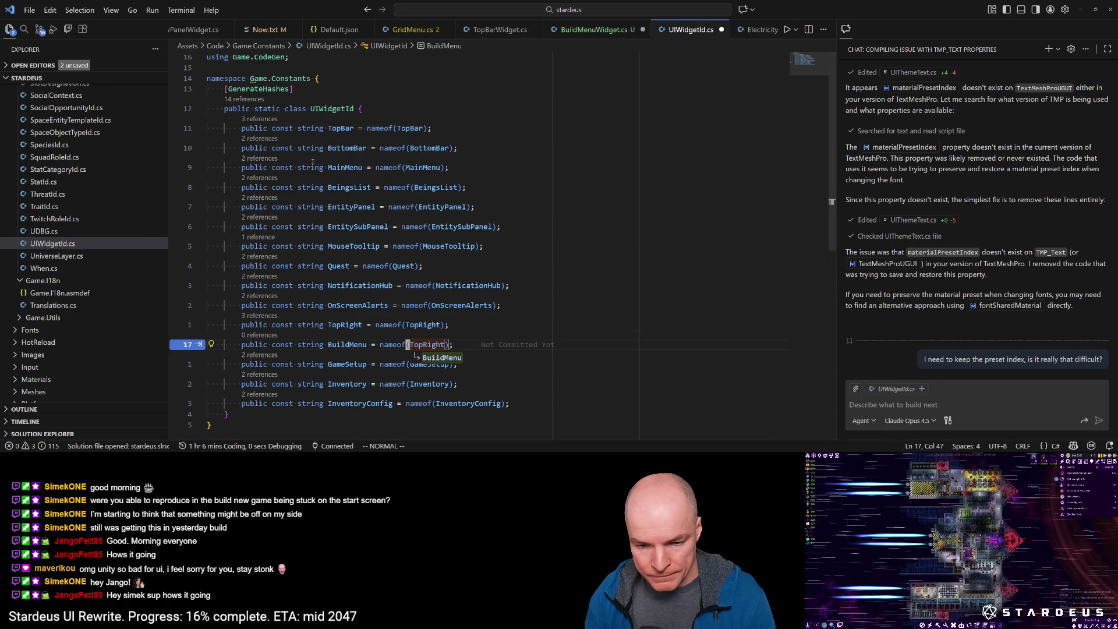
{"action": "key", "text": "Escape"}
{"action": "key", "text": "ctrl+s"}
Step: Change BuildMenuWidget's Register call to UIWidgetId.BuildMenu and save
{"action": "key", "text": "ctrl+Tab"}
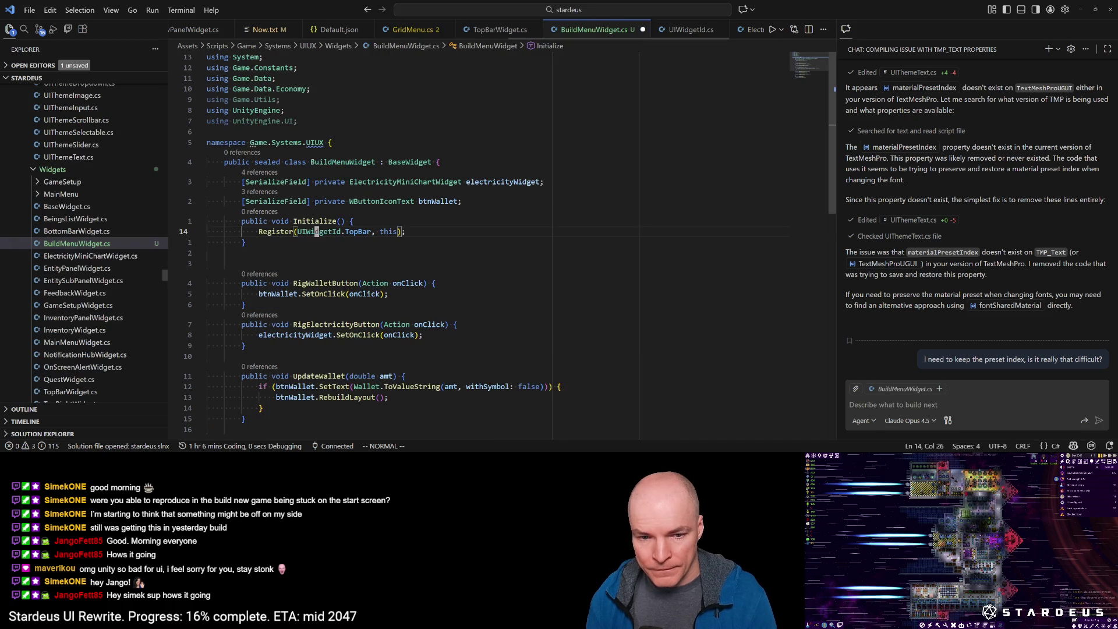
{"action": "key", "text": "w"}
{"action": "key", "text": "w"}
{"action": "type", "text": "ciwBuildMenu"}
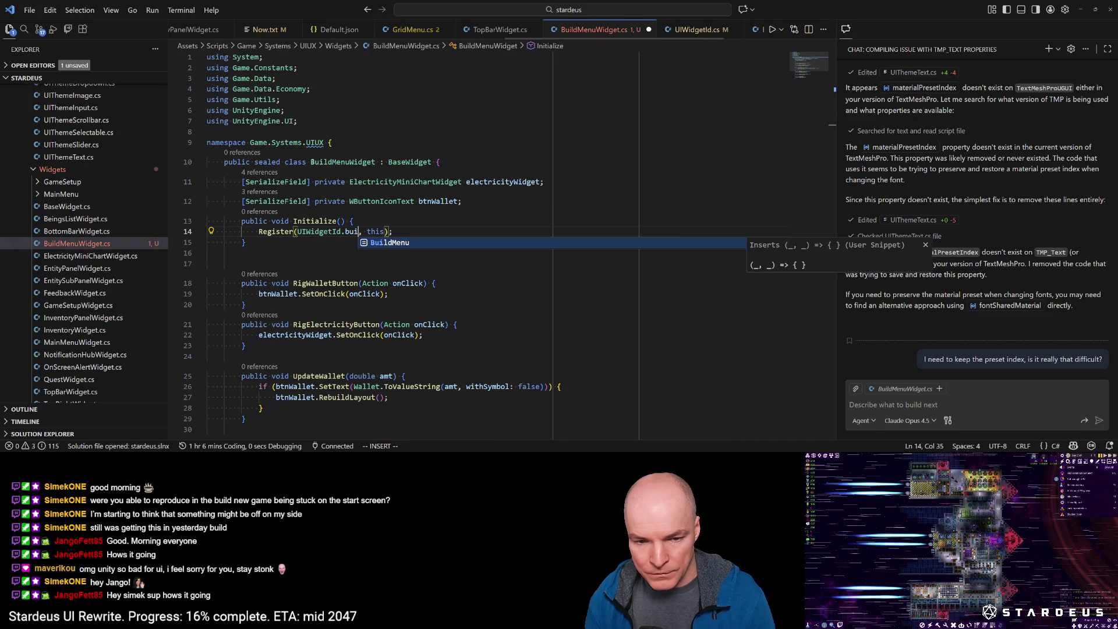
{"action": "key", "text": "ctrl+s"}
{"action": "key", "text": "Escape"}
Step: Move the cursor to the btnWallet field's type
{"action": "key", "text": "j"}
{"action": "key", "text": "j"}
{"action": "key", "text": "k"}
{"action": "key", "text": "k"}
{"action": "key", "text": "k"}
{"action": "key", "text": "f"}
{"action": "key", "text": "shift+i"}
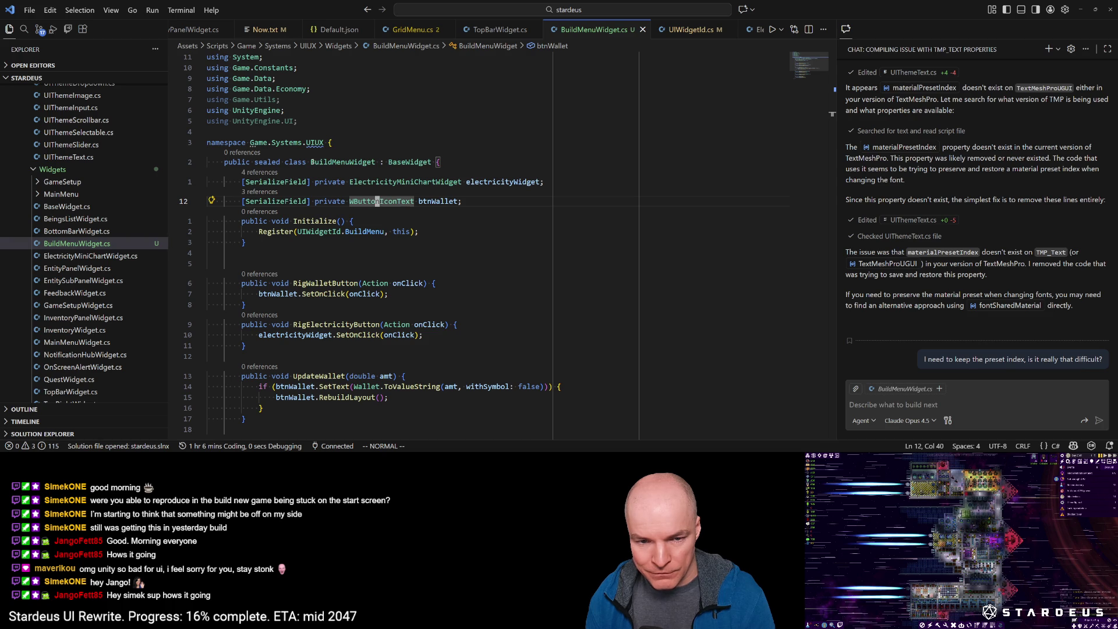
Step: Delete the WButtonIconText type from the btnWallet field on line 12
{"action": "type", "text": "ciwW"}
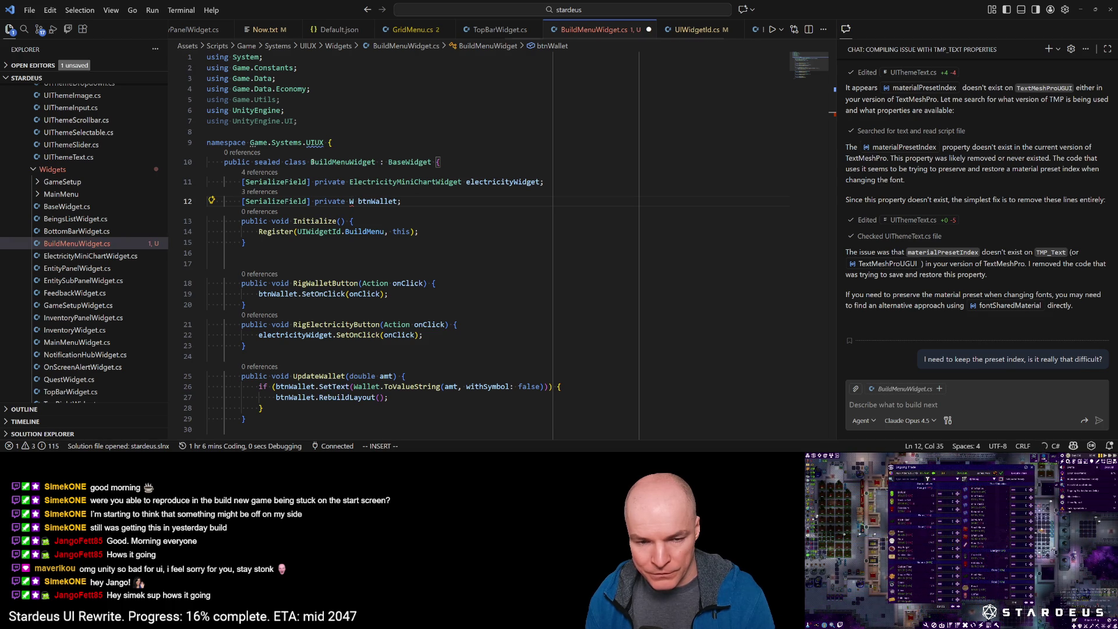
{"action": "type", "text": "Ip"}
{"action": "key", "text": "BackSpace"}
{"action": "key", "text": "BackSpace"}
{"action": "type", "text": "sea"}
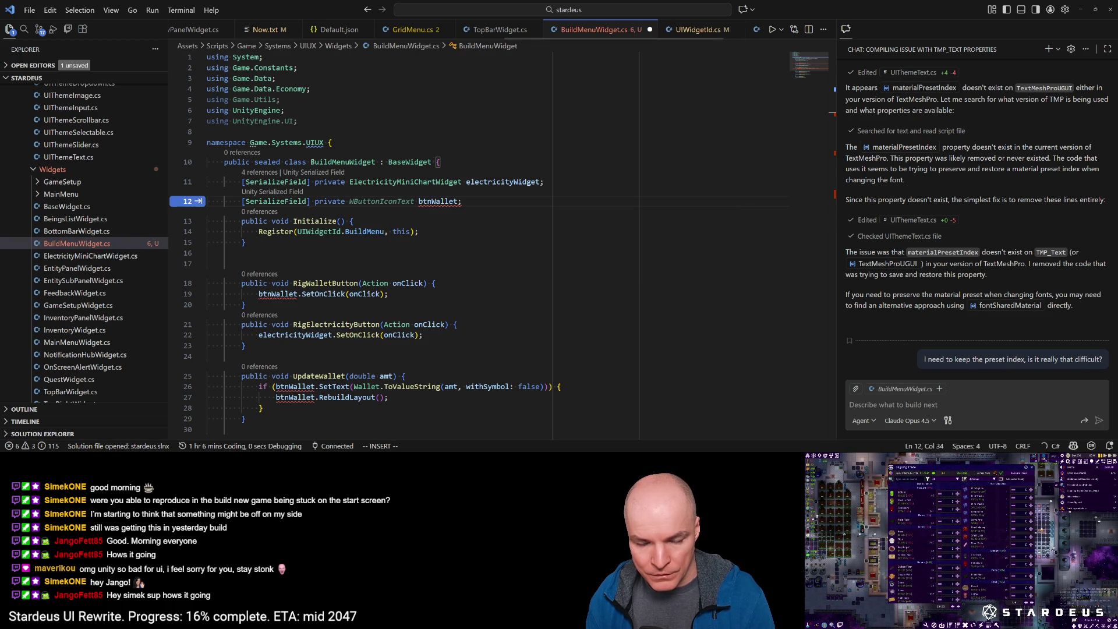
{"action": "key", "text": "Escape"}
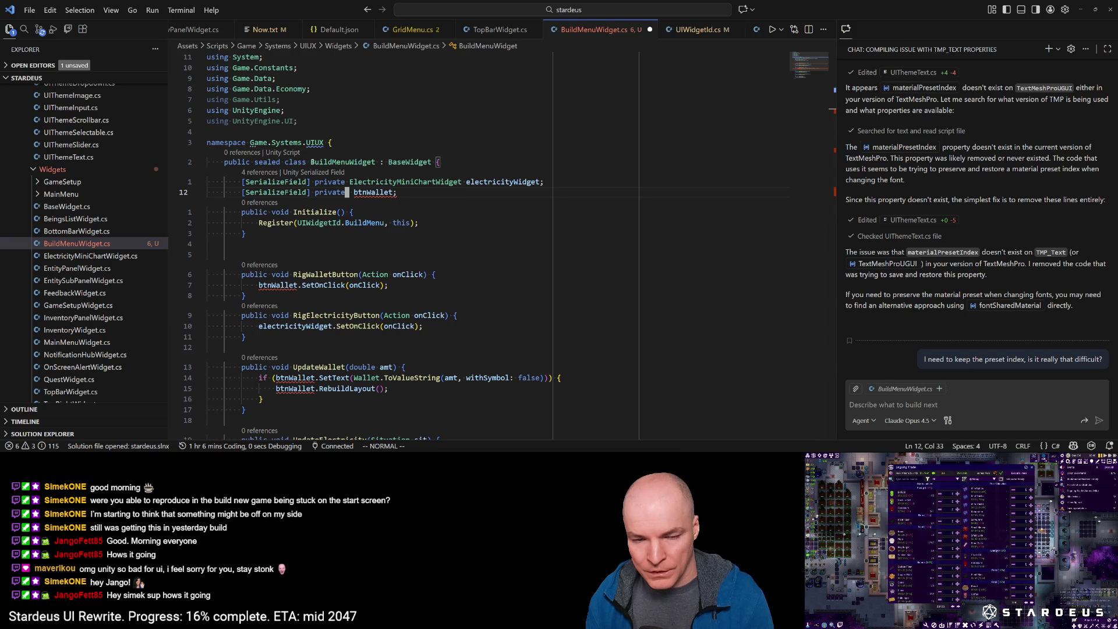
Step: Search Quick Open for the InventoryWidget file
{"action": "key", "text": "ctrl+p"}
{"action": "type", "text": "inventop"}
{"action": "key", "text": "BackSpace"}
Step: Open InventoryWidget.cs, search it for 'Sear', and scroll through its fields
{"action": "type", "text": "wi"}
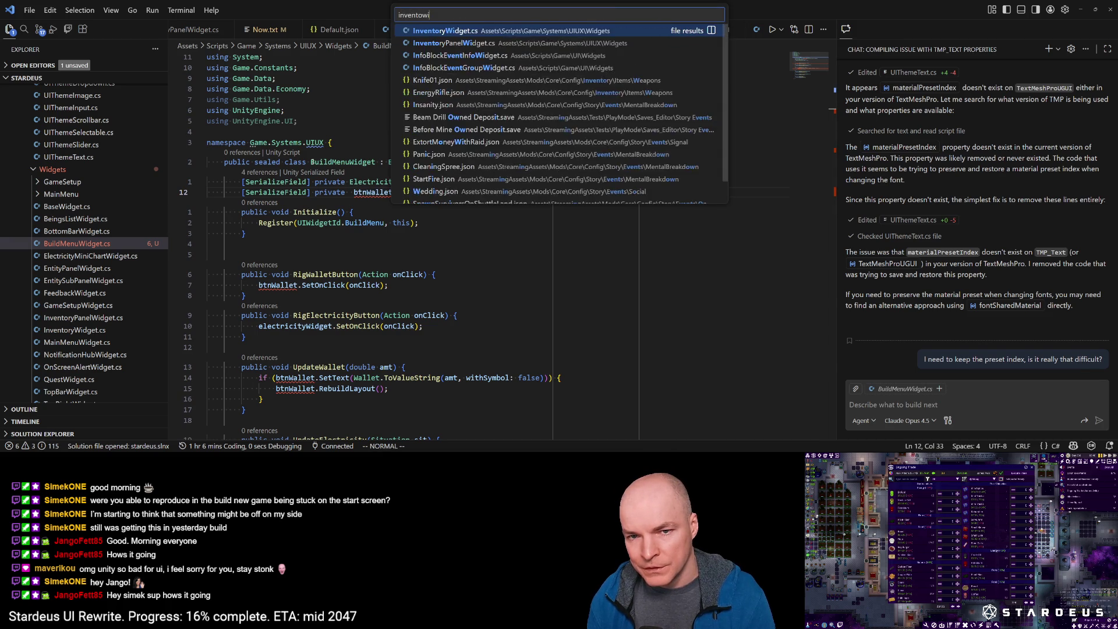
{"action": "key", "text": "Return"}
{"action": "key", "text": "slash"}
{"action": "type", "text": "Searc"}
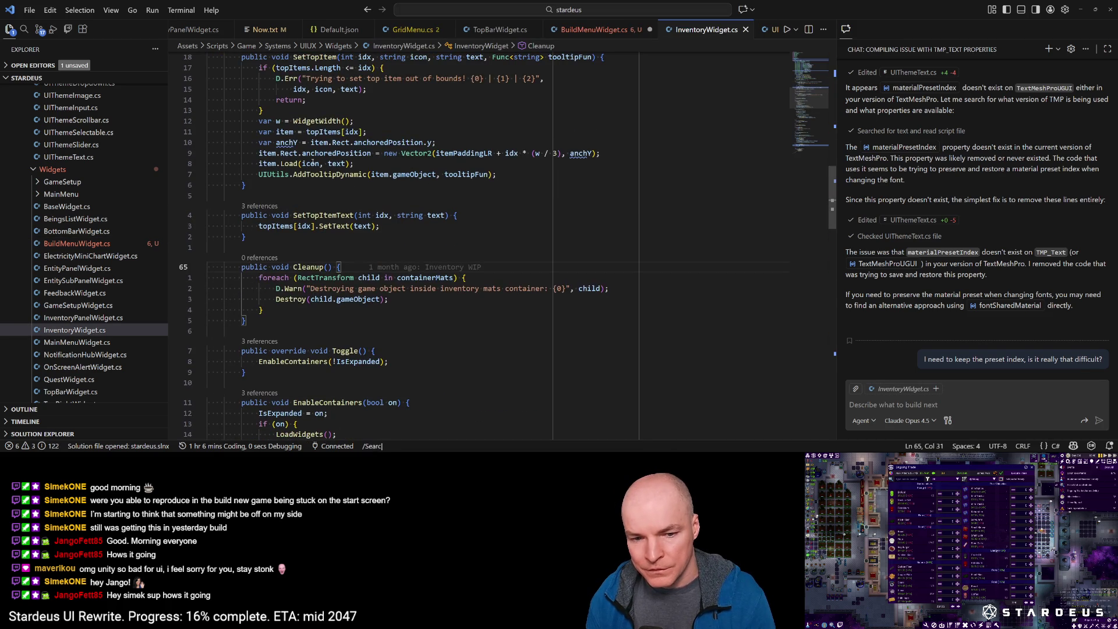
{"action": "key", "text": "Escape"}
{"action": "key", "text": "g"}
{"action": "key", "text": "g"}
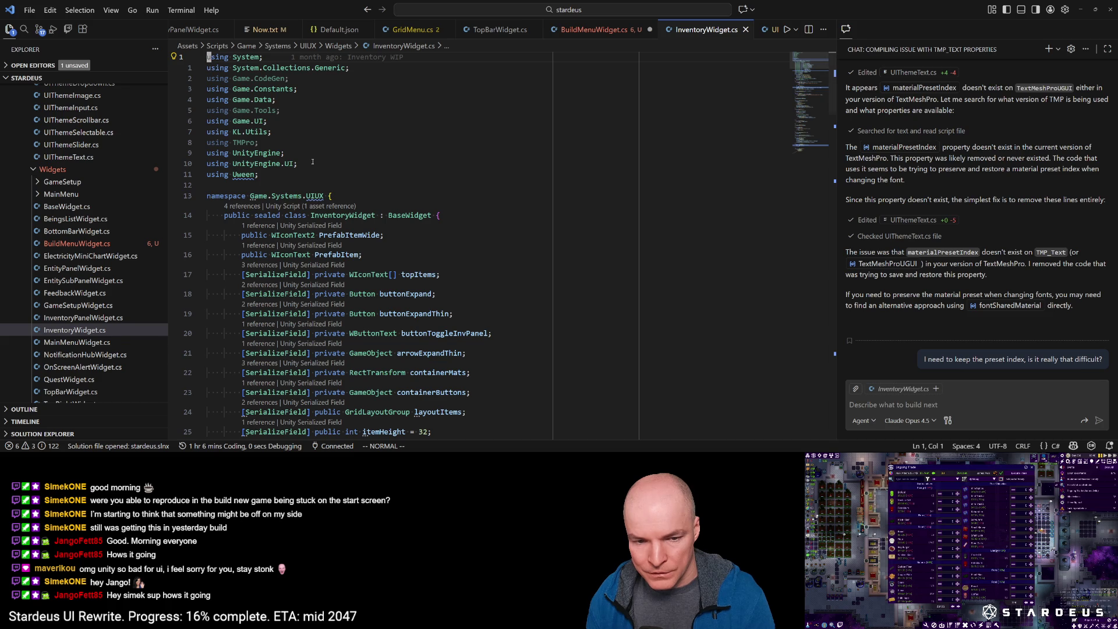
{"action": "scroll", "coordinate": [313, 162], "scroll_direction": "down", "scroll_amount": 3}
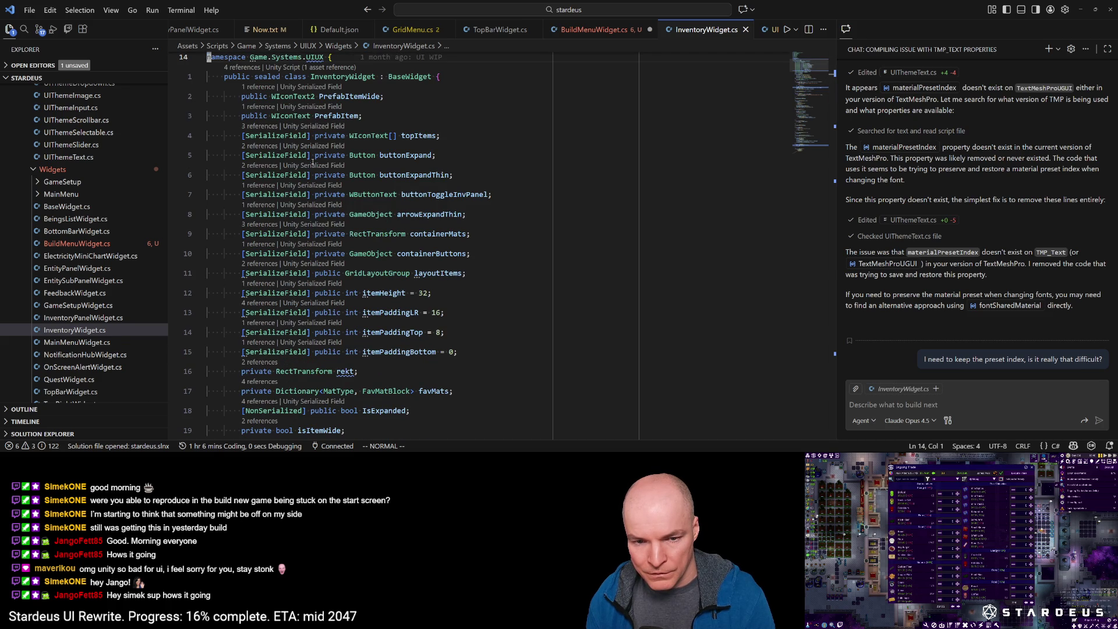
{"action": "scroll", "coordinate": [313, 162], "scroll_direction": "down", "scroll_amount": 3}
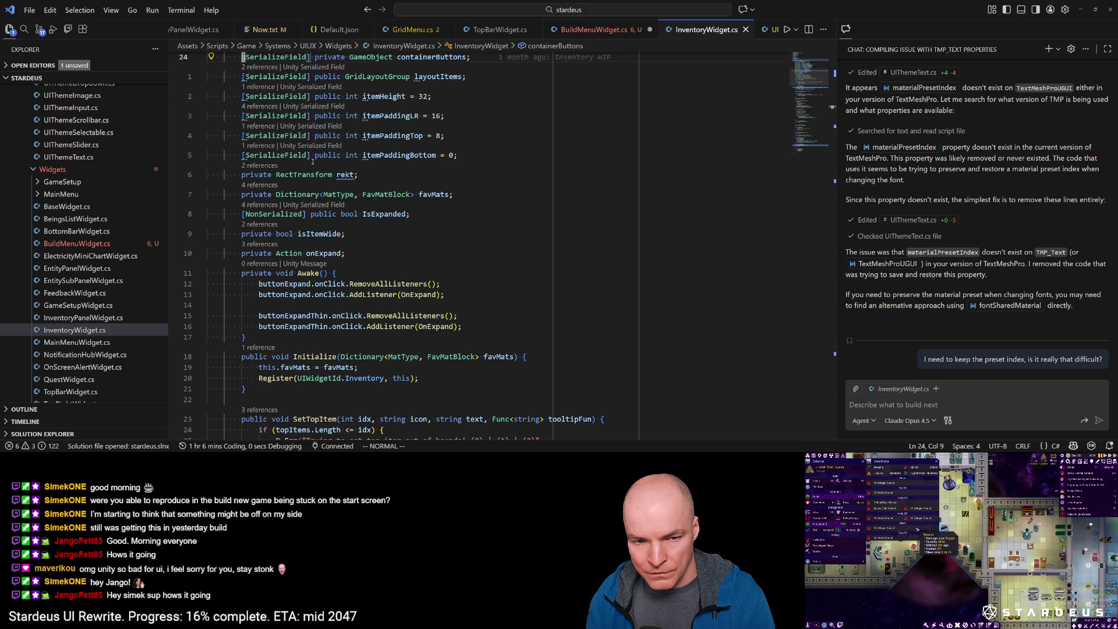
{"action": "scroll", "coordinate": [312, 162], "scroll_direction": "up", "scroll_amount": 6}
{"action": "scroll", "coordinate": [312, 162], "scroll_direction": "down", "scroll_amount": 3}
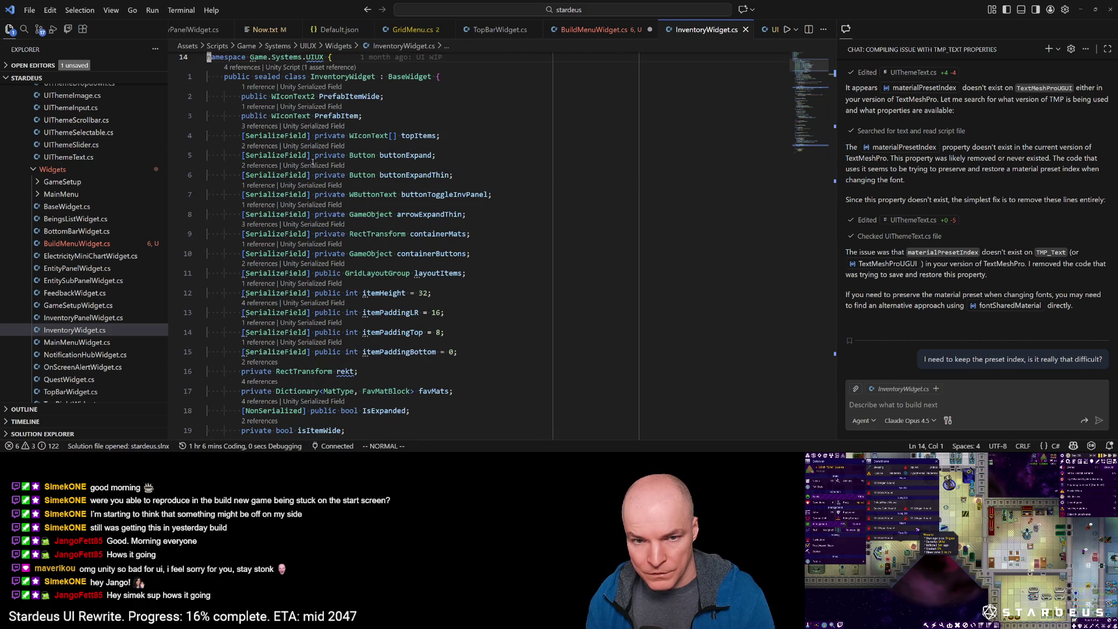
Step: Copy the wSearch field line from InventoryPanelWidget.cs and return to BuildMenuWidget.cs
{"action": "key", "text": "ctrl+p"}
{"action": "type", "text": "in"}
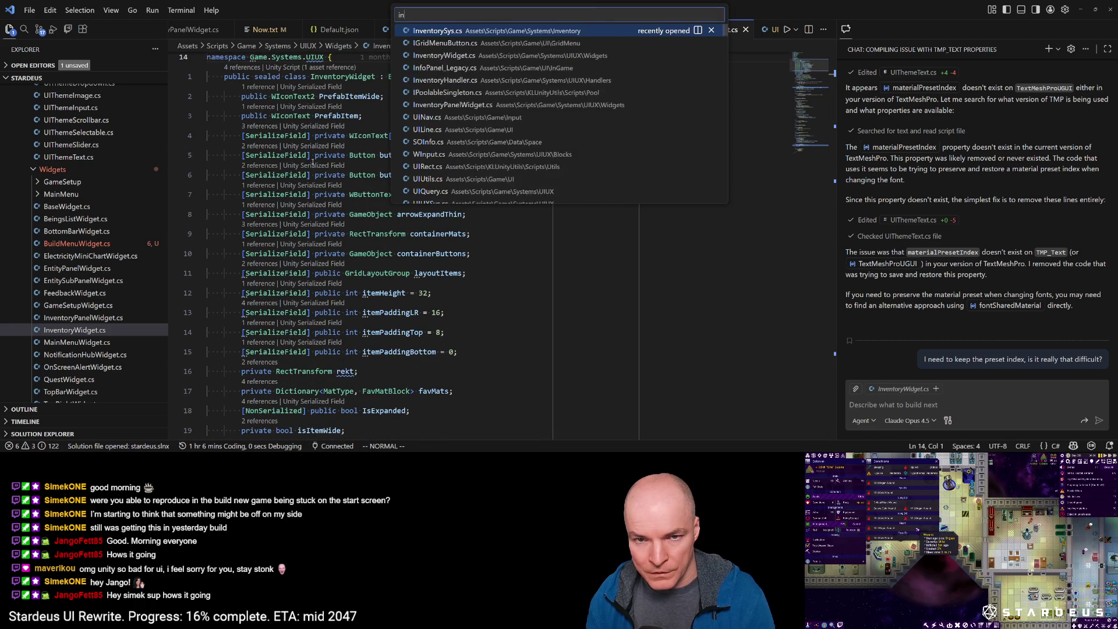
{"action": "type", "text": "ventorypan"}
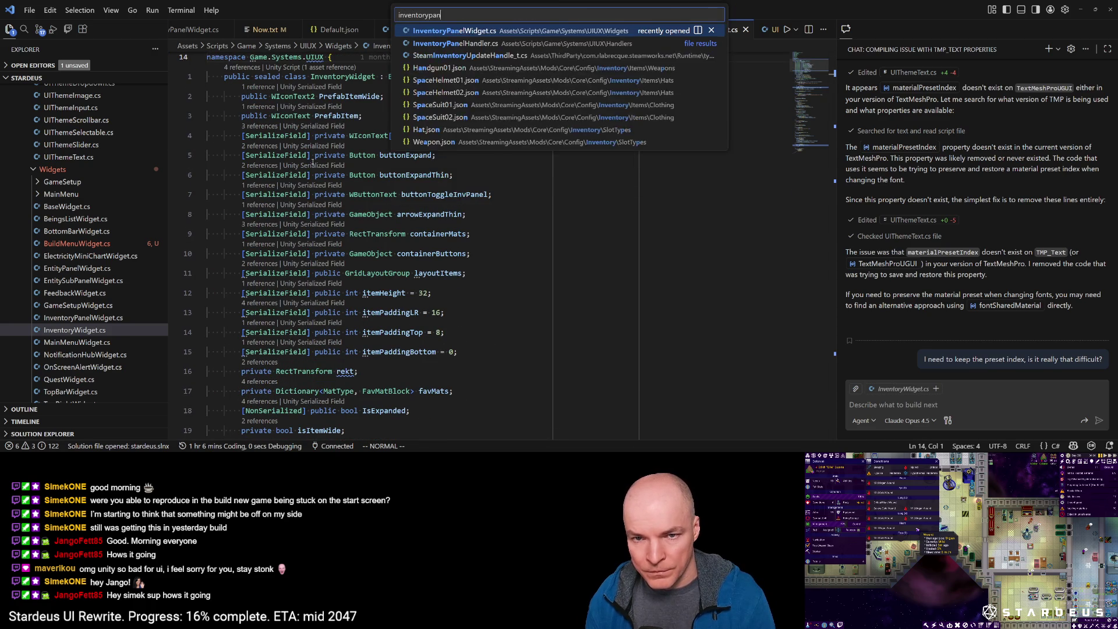
{"action": "key", "text": "Return"}
{"action": "key", "text": "g"}
{"action": "key", "text": "g"}
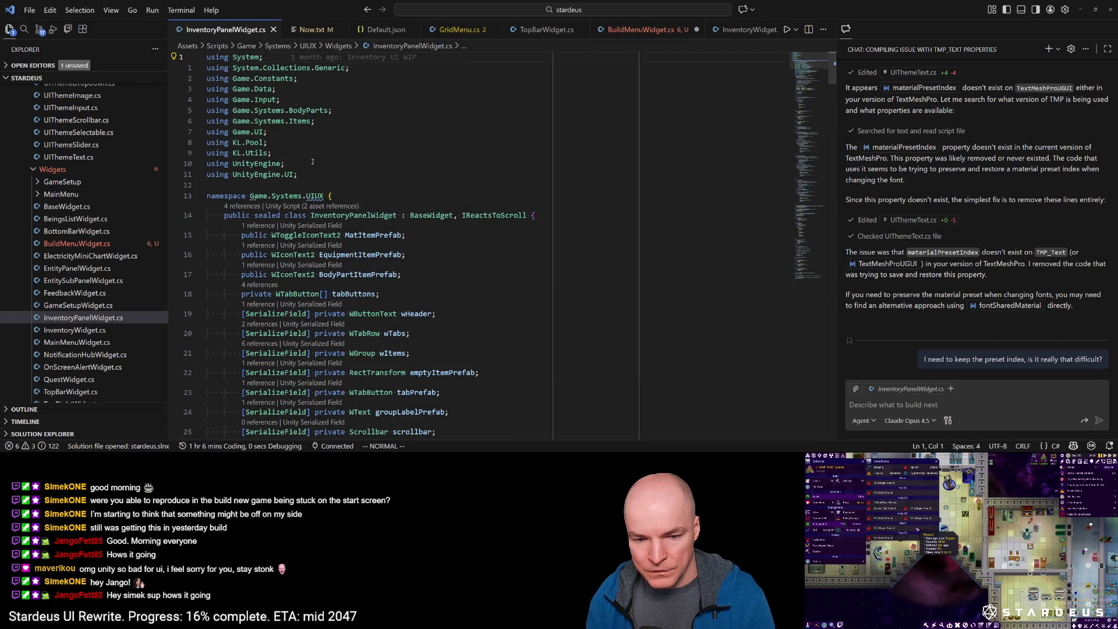
{"action": "key", "text": "2"}
{"action": "key", "text": "8"}
{"action": "key", "text": "G"}
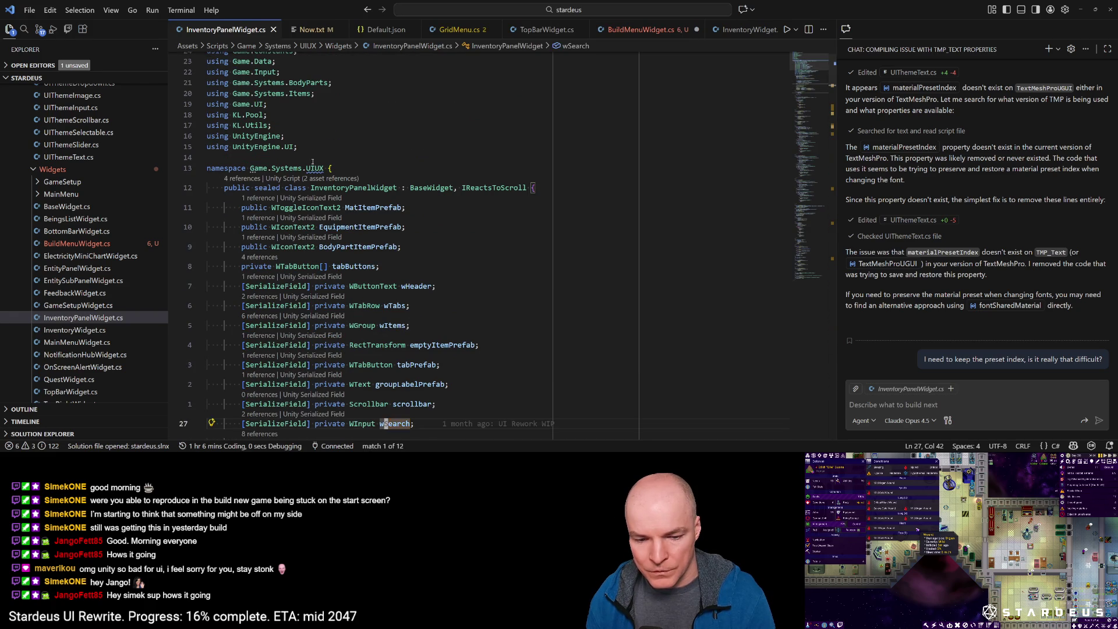
{"action": "key", "text": "k"}
{"action": "key", "text": "ctrl+p"}
{"action": "key", "text": "Down"}
{"action": "key", "text": "Down"}
{"action": "key", "text": "Return"}
Step: Paste the wSearch field below electricityWidget and save BuildMenuWidget.cs
{"action": "key", "text": "p"}
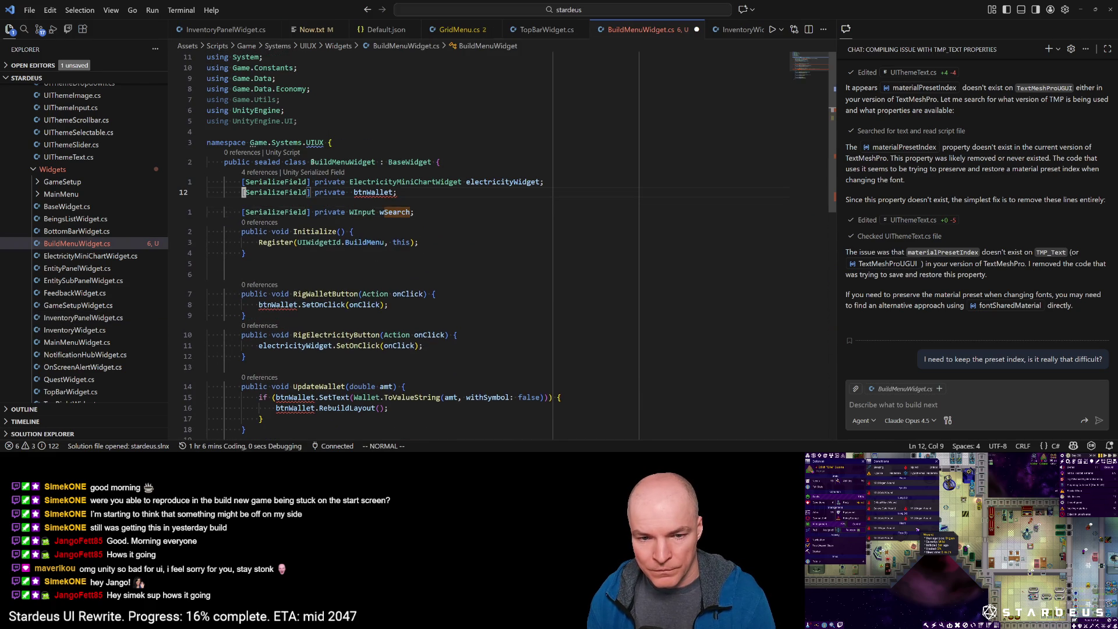
{"action": "key", "text": "ctrl+s"}
{"action": "key", "text": "ctrl+p"}
{"action": "key", "text": "Down"}
{"action": "key", "text": "Return"}
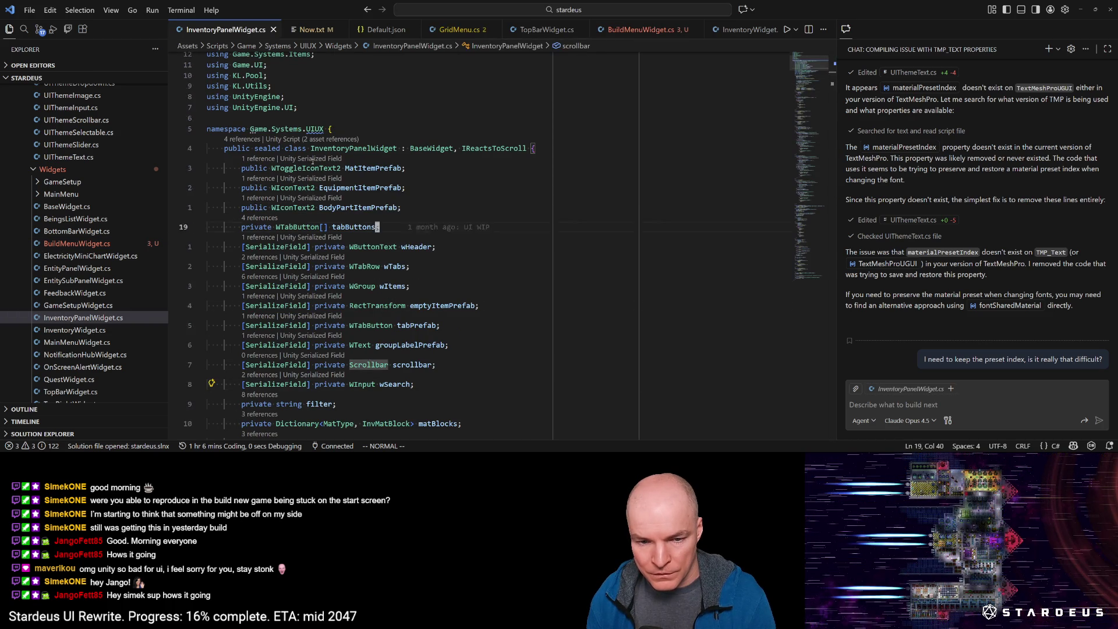
Step: Copy the wHeader field from InventoryPanelWidget and paste it above wSearch in BuildMenuWidget
{"action": "key", "text": "k"}
{"action": "key", "text": "ctrl+p"}
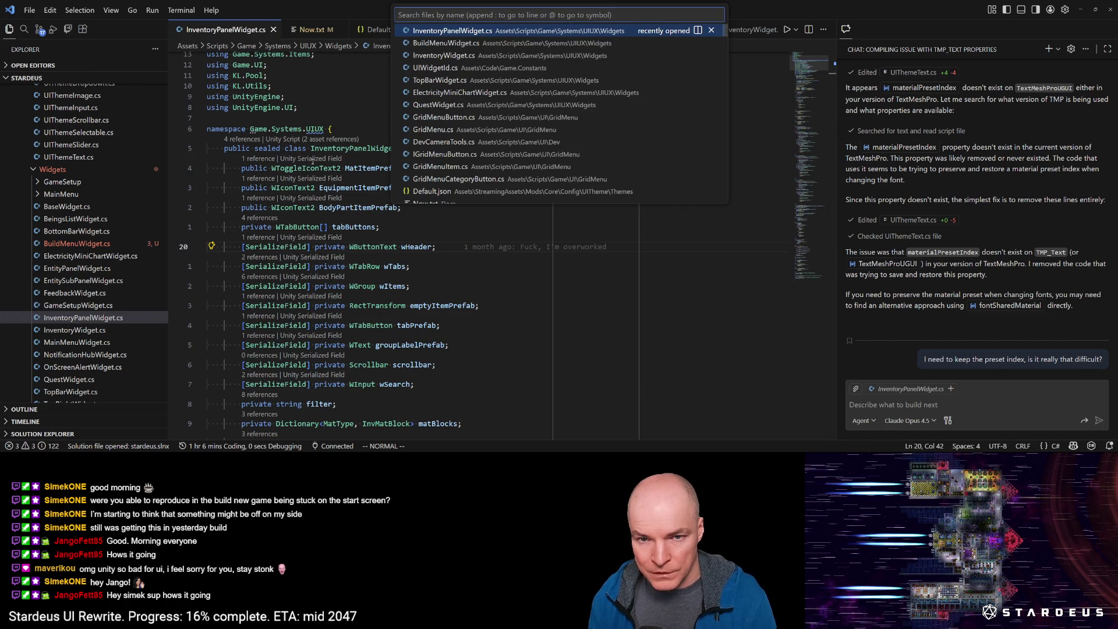
{"action": "key", "text": "Down"}
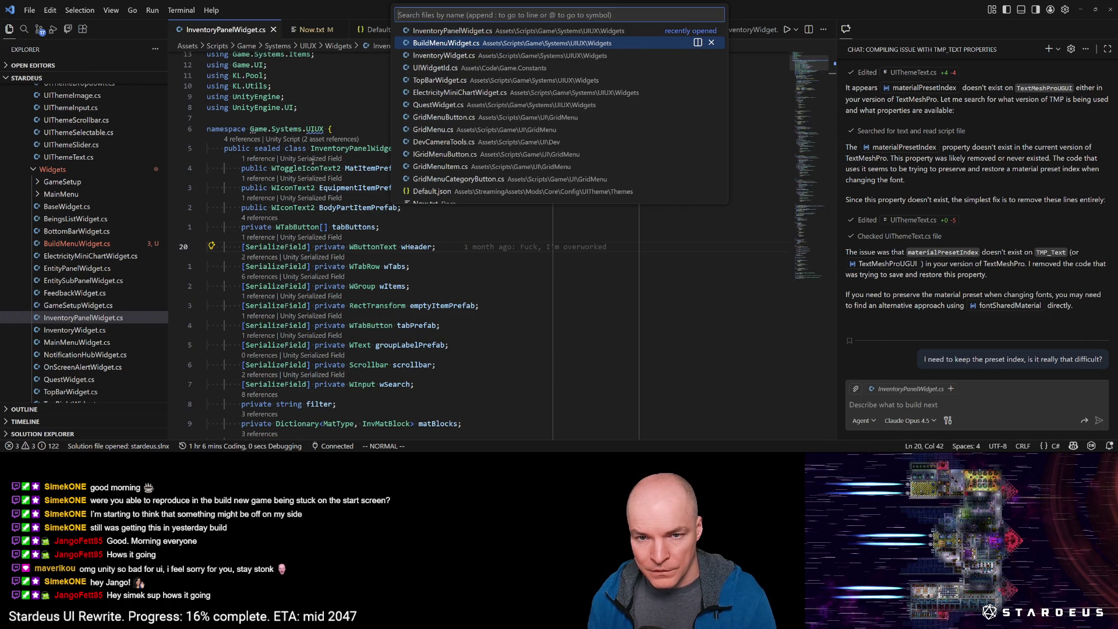
{"action": "key", "text": "Return"}
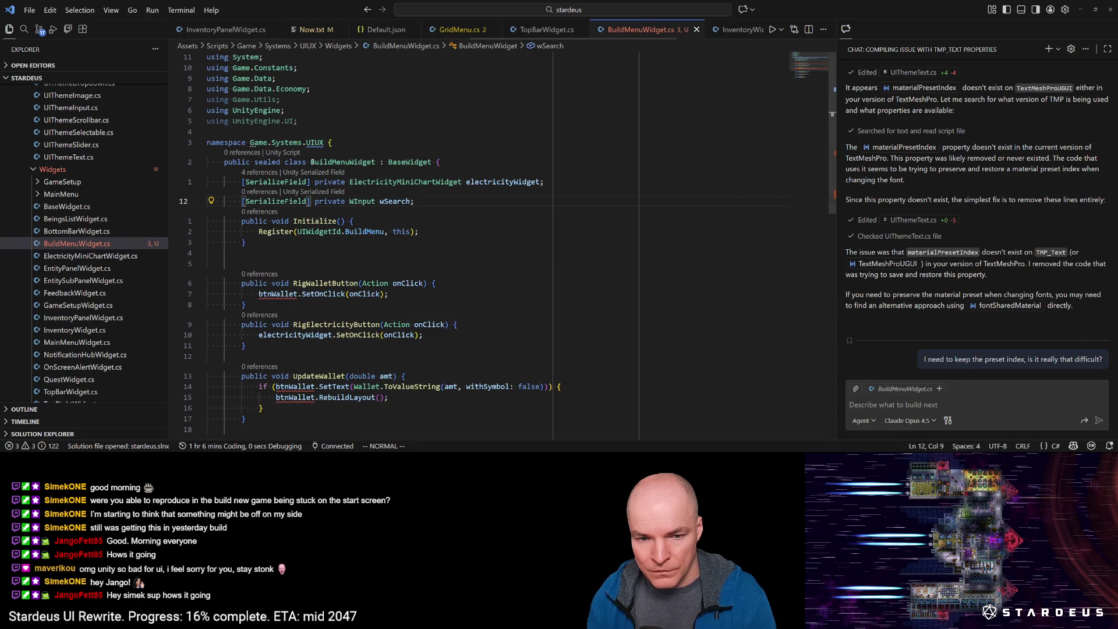
{"action": "key", "text": "d"}
{"action": "key", "text": "d"}
{"action": "key", "text": "e"}
{"action": "key", "text": "e"}
{"action": "key", "text": "e"}
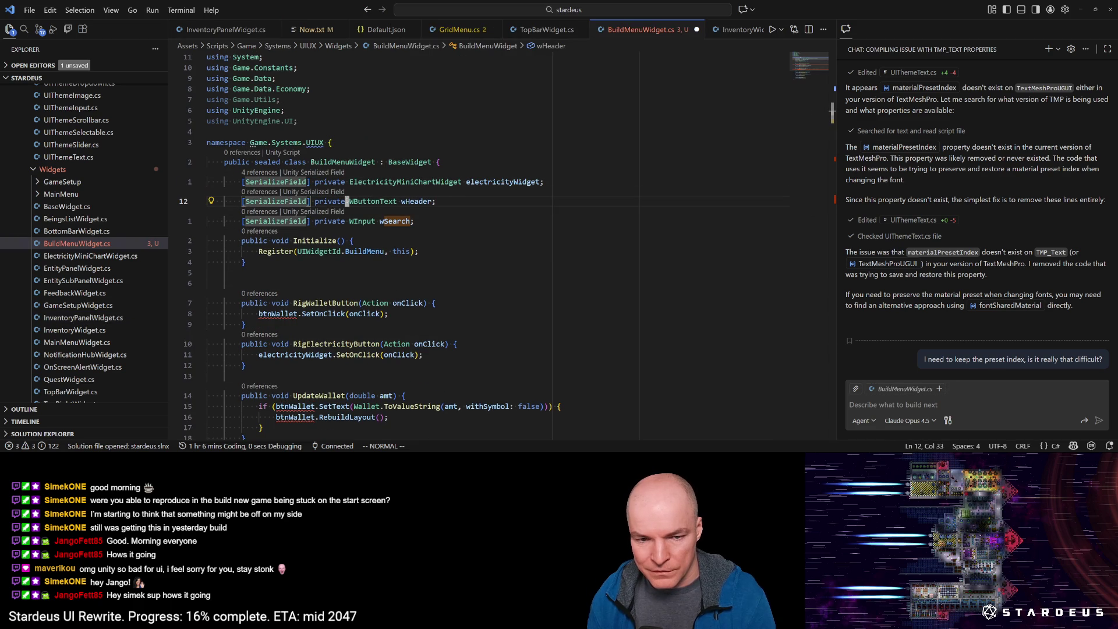
{"action": "key", "text": "l"}
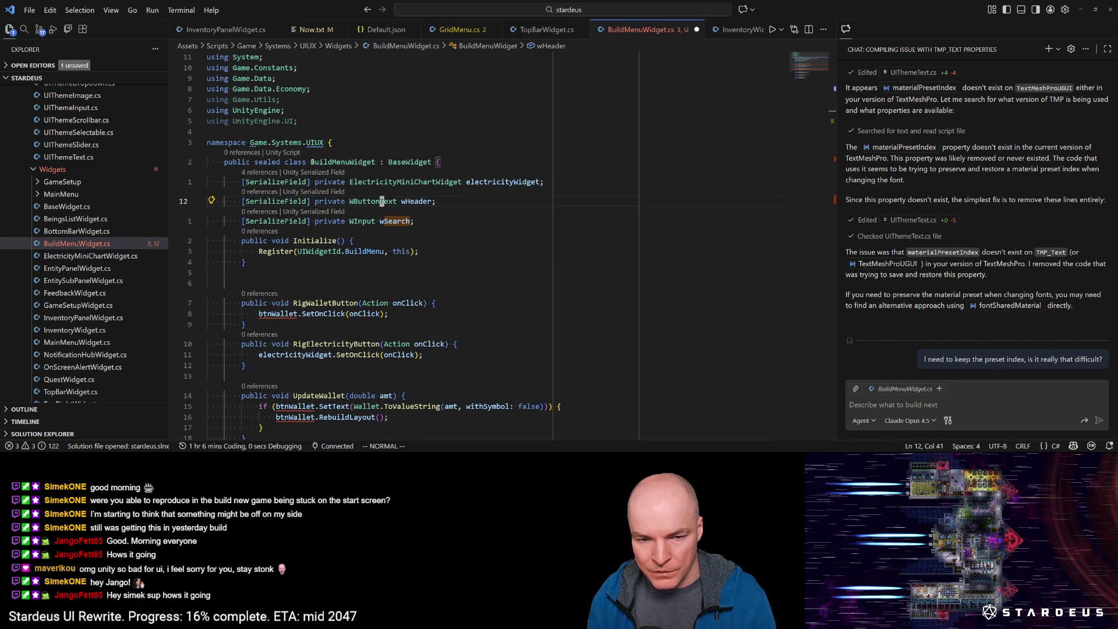
Step: Begin a wHeader.Load call on a new line below the Register call
{"action": "key", "text": "alt+Tab"}
{"action": "key", "text": "alt+Tab"}
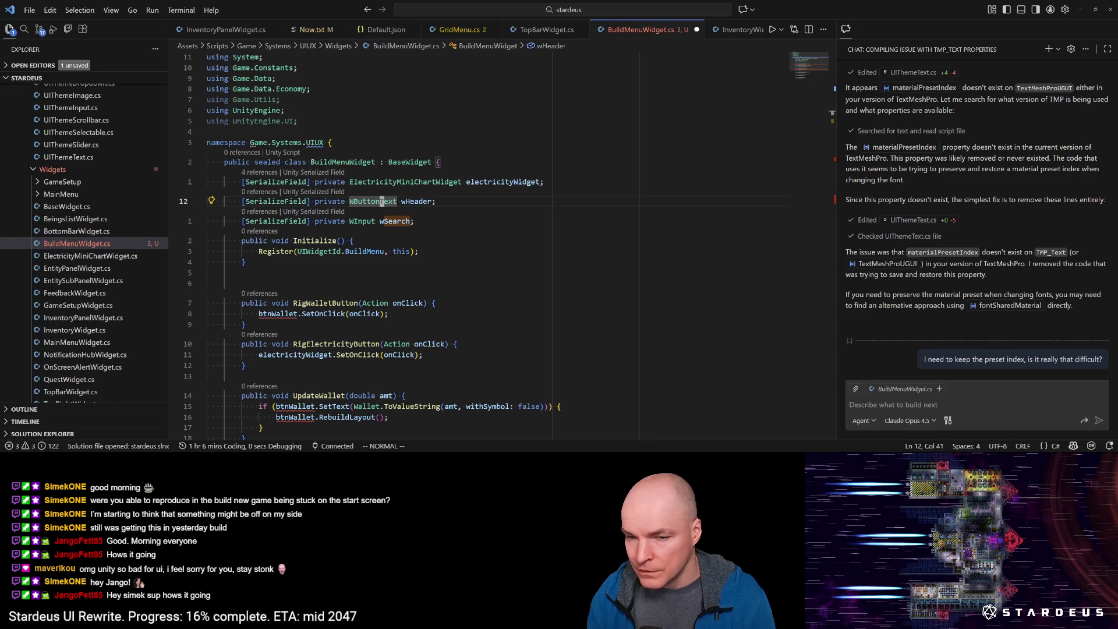
{"action": "key", "text": "j"}
{"action": "key", "text": "j"}
{"action": "key", "text": "j"}
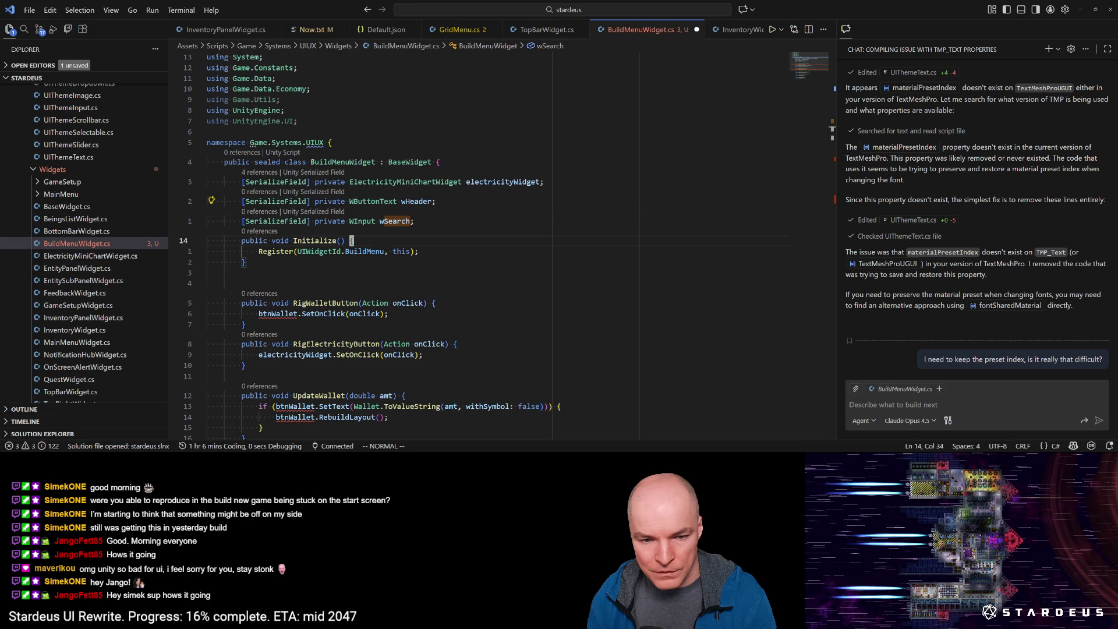
{"action": "type", "text": "ow"}
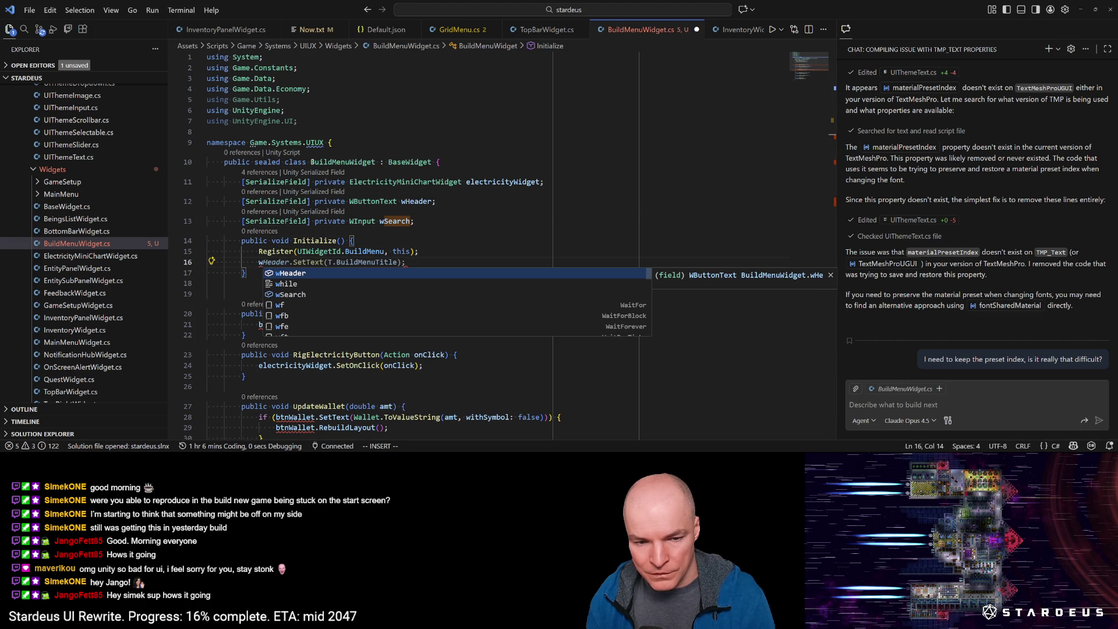
{"action": "type", "text": "H"}
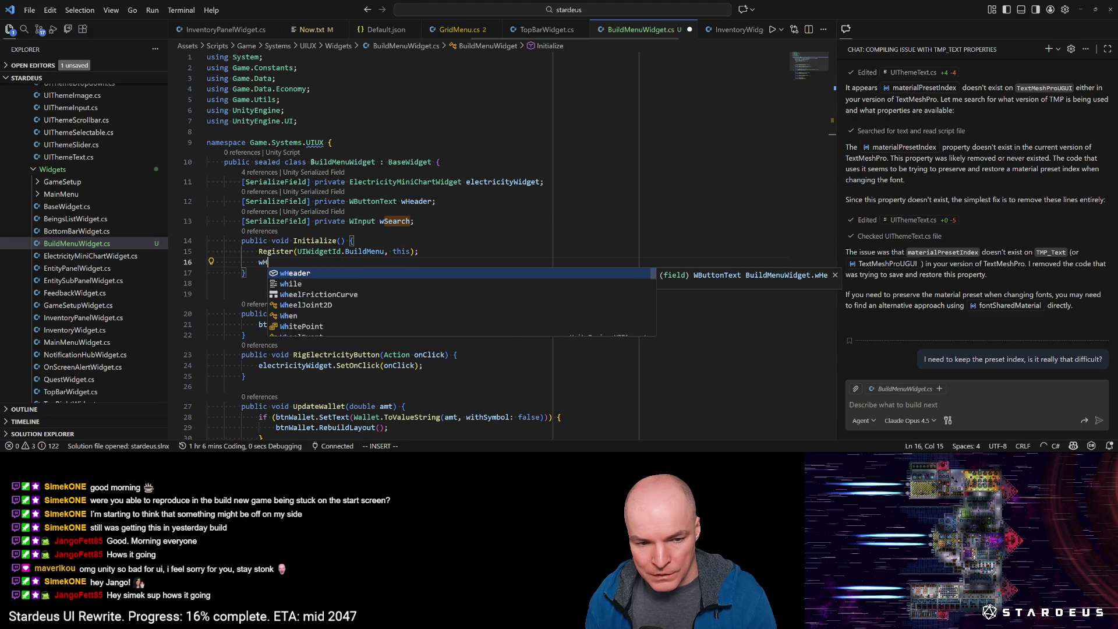
{"action": "type", "text": "eader.Load"}
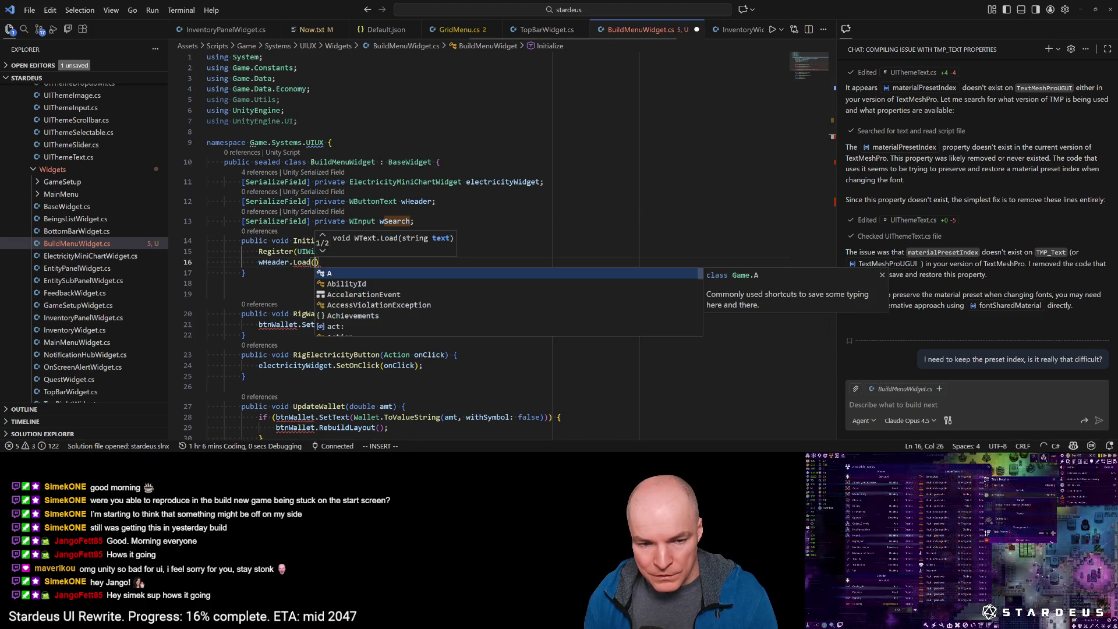
Step: Complete the call as wHeader.Load(null, Close)
{"action": "key", "text": "BackSpace"}
{"action": "type", "text": "d"}
{"action": "key", "text": "BackSpace"}
{"action": "type", "text": "d("}
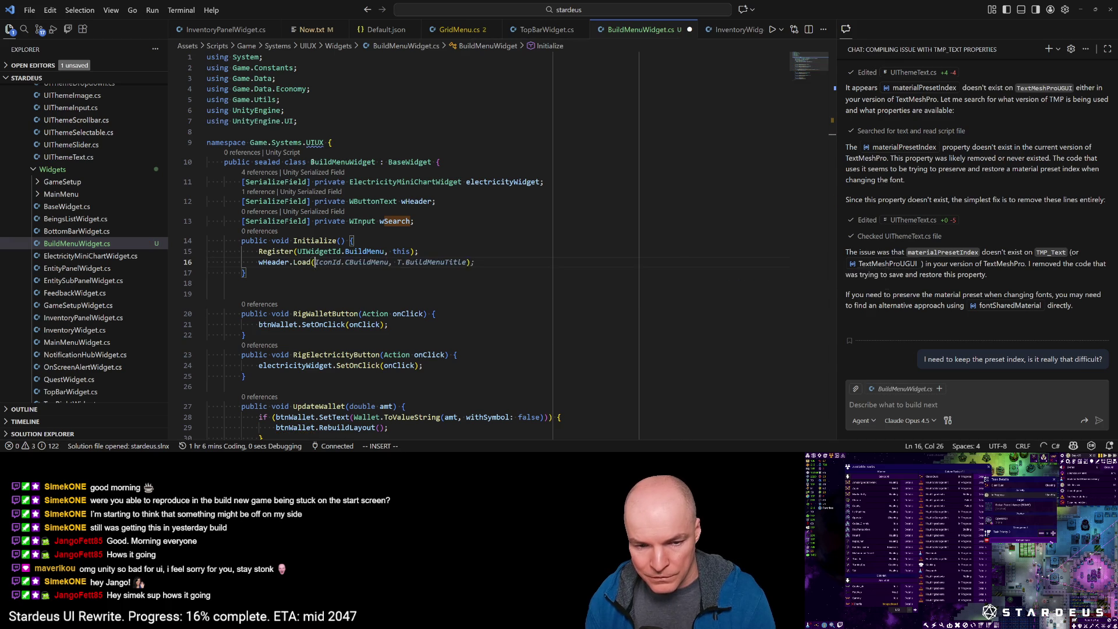
{"action": "type", "text": "null,"}
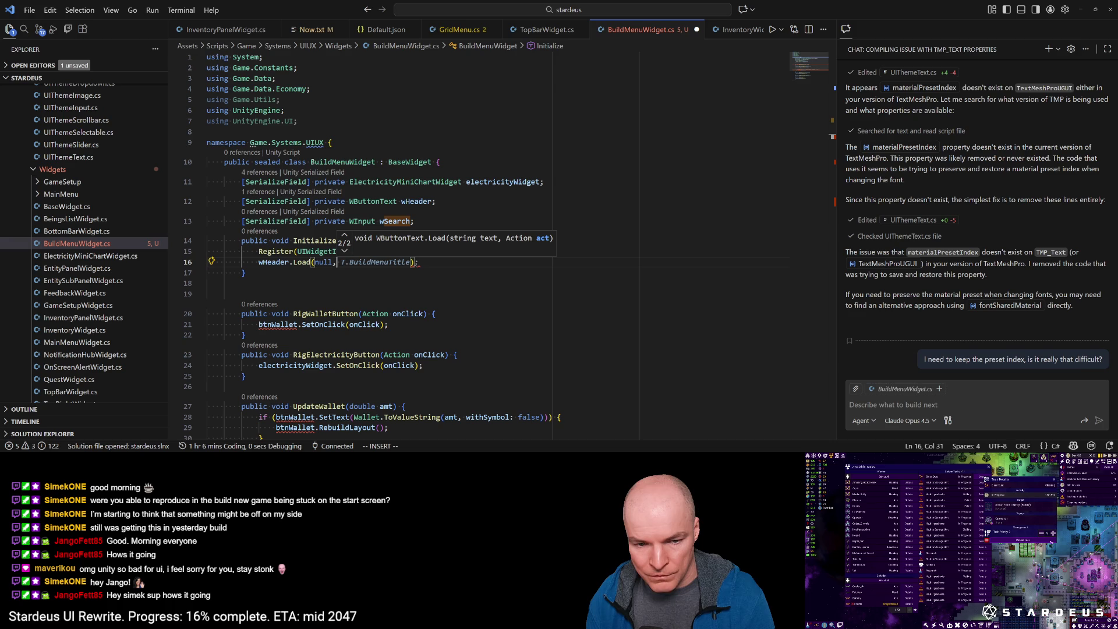
{"action": "type", "text": " Close"}
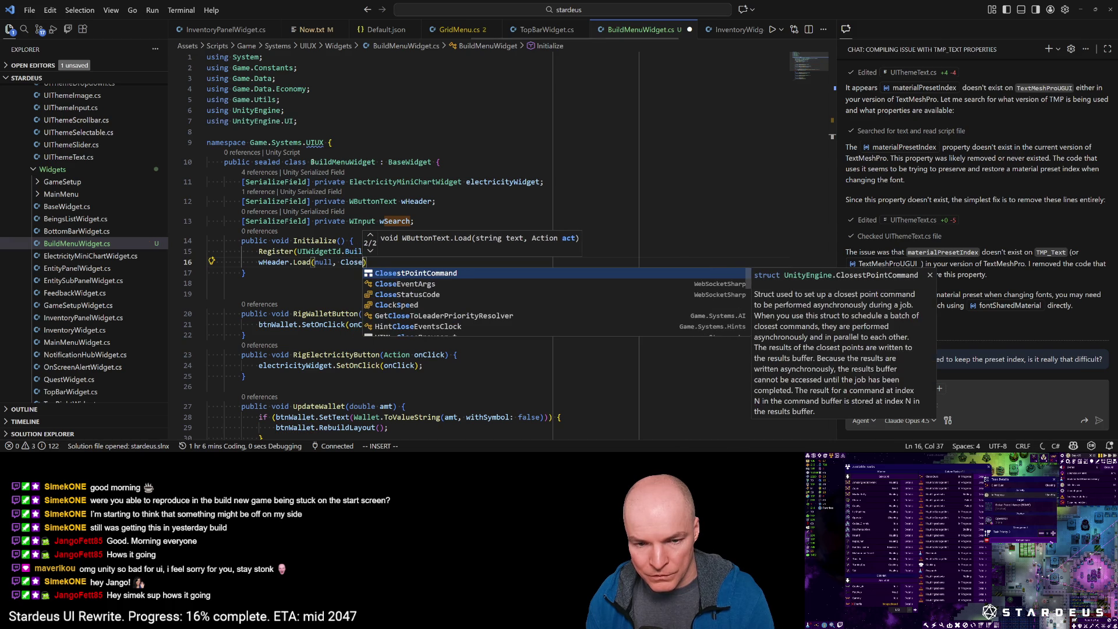
{"action": "key", "text": "Escape"}
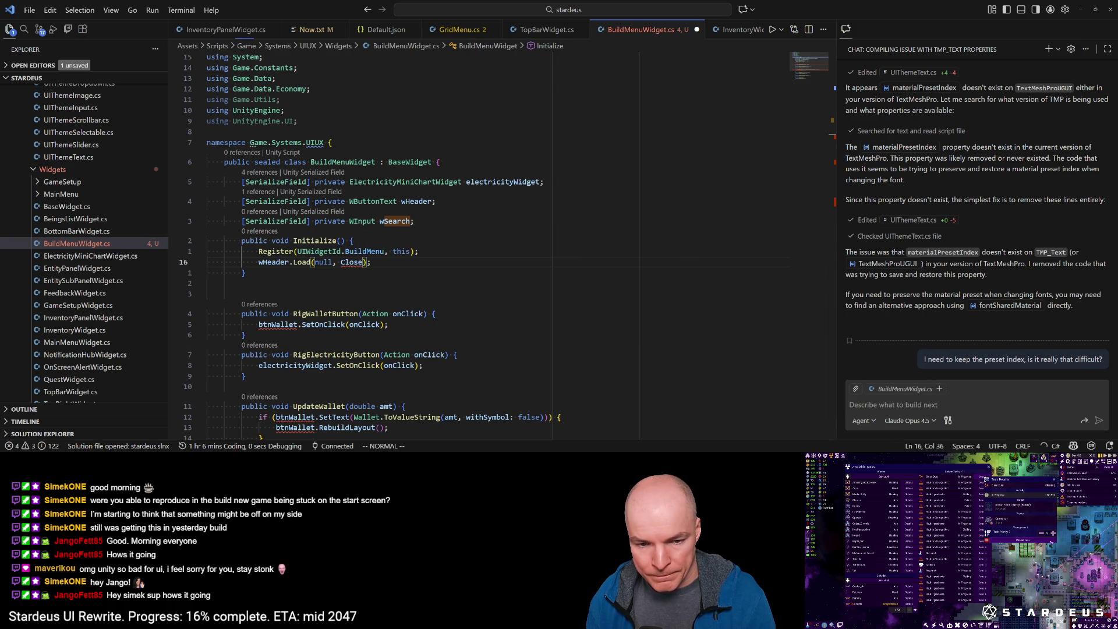
Step: Generate a Close method calling Toggle(false), save, and start a wSearch.Load( call
{"action": "key", "text": "ctrl+period"}
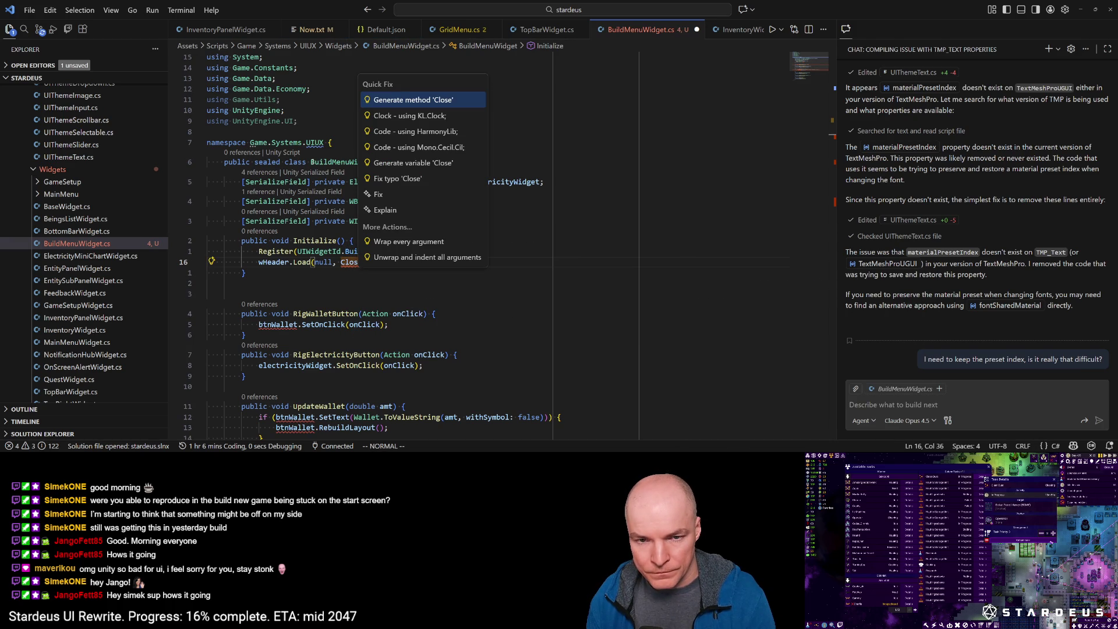
{"action": "key", "text": "Escape"}
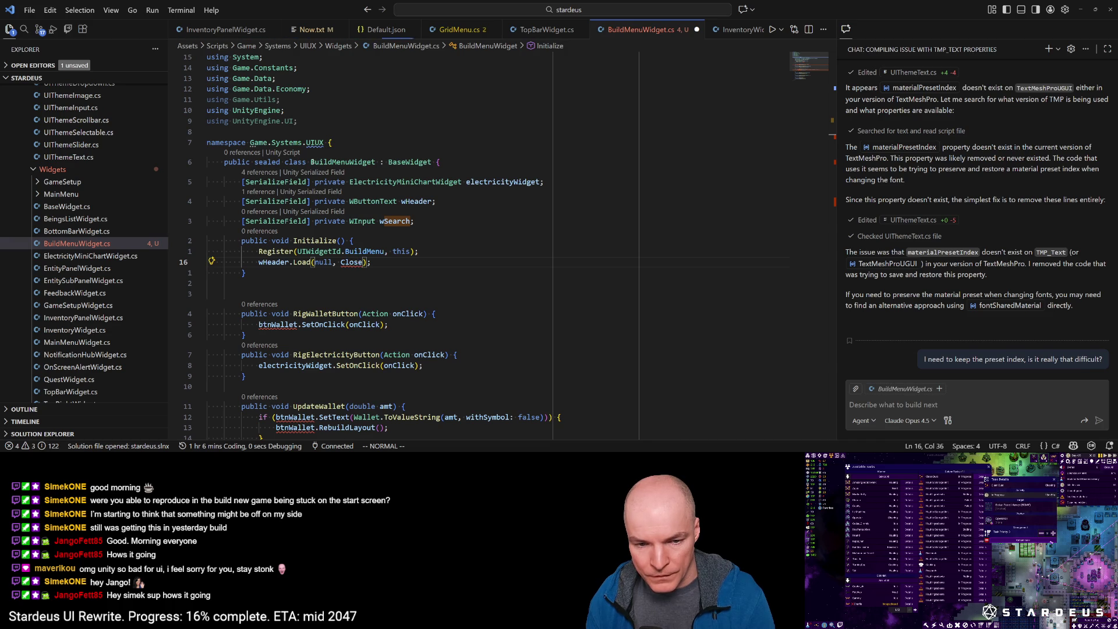
{"action": "key", "text": "ctrl+period"}
{"action": "key", "text": "Return"}
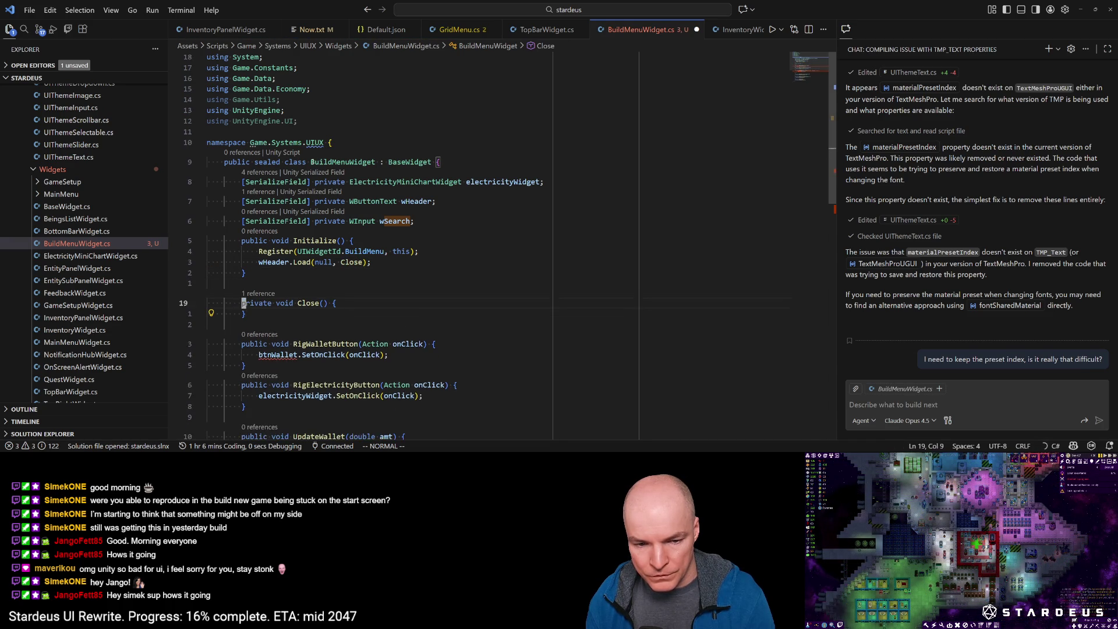
{"action": "type", "text": "oToggle(false);"}
{"action": "key", "text": "ctrl+s"}
{"action": "key", "text": "Escape"}
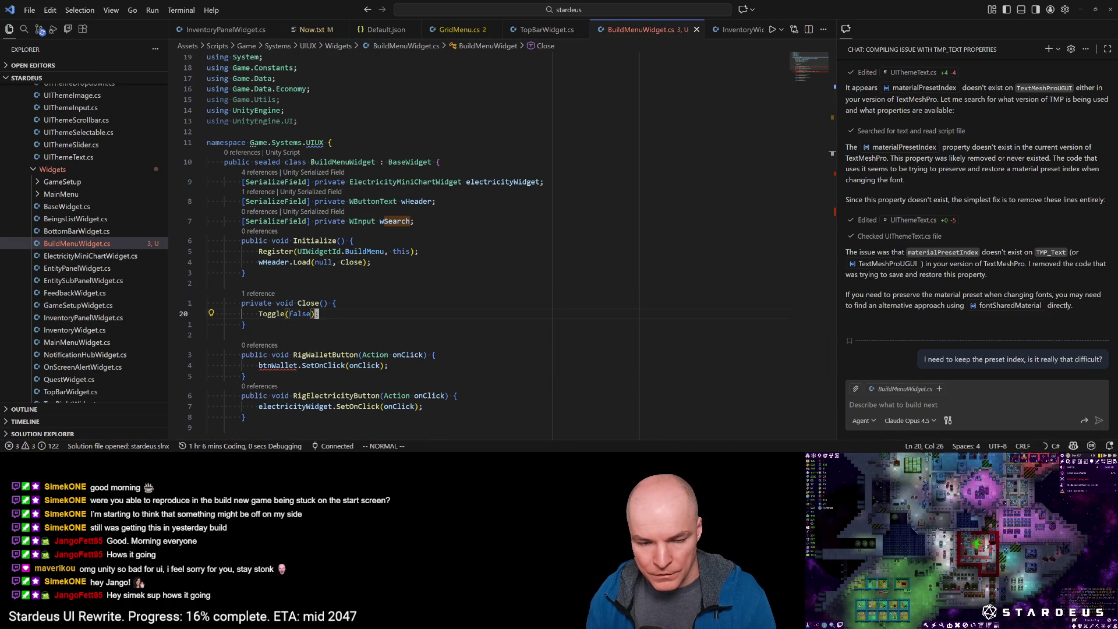
{"action": "key", "text": "k"}
{"action": "key", "text": "k"}
{"action": "key", "text": "k"}
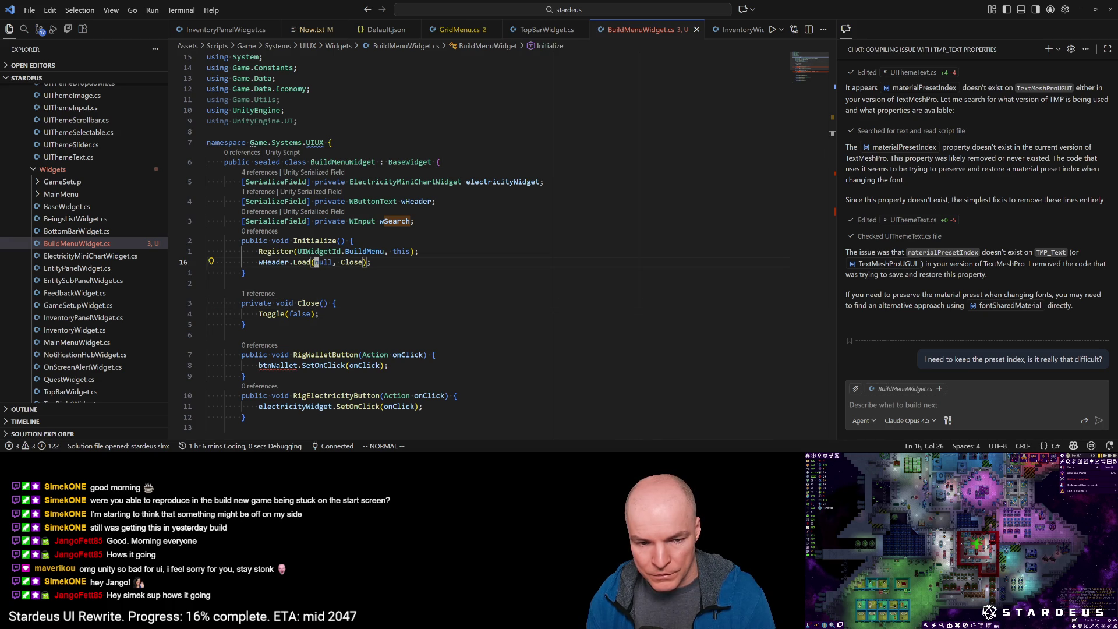
{"action": "type", "text": "owSearch.Load("}
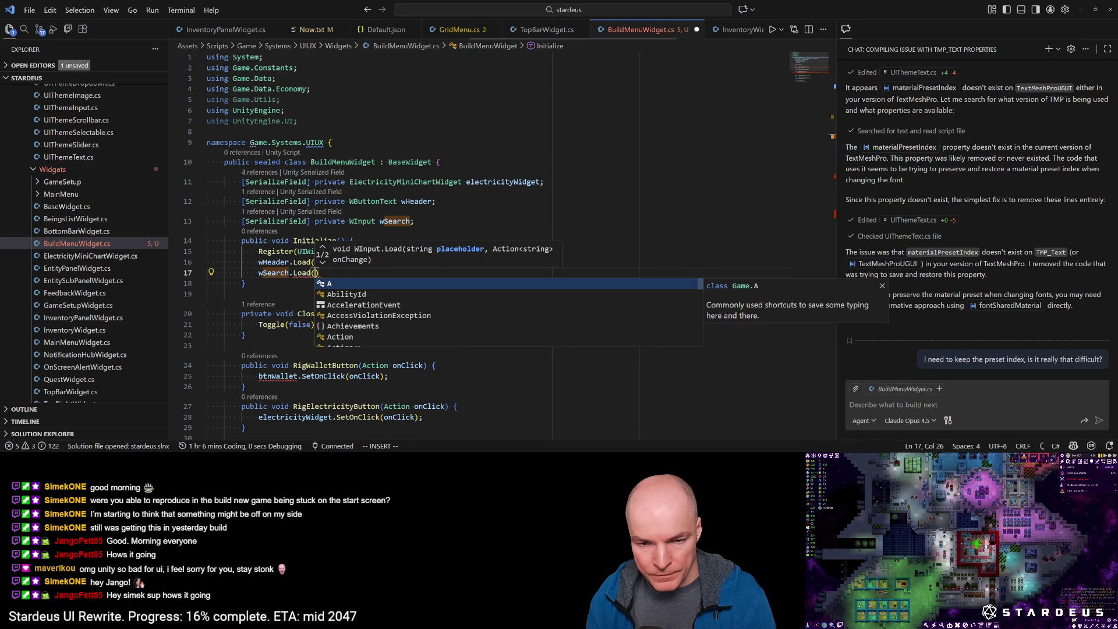
Step: Check Unity's recompile, then start the wSearch.Load argument with T
{"action": "key", "text": "alt+Tab"}
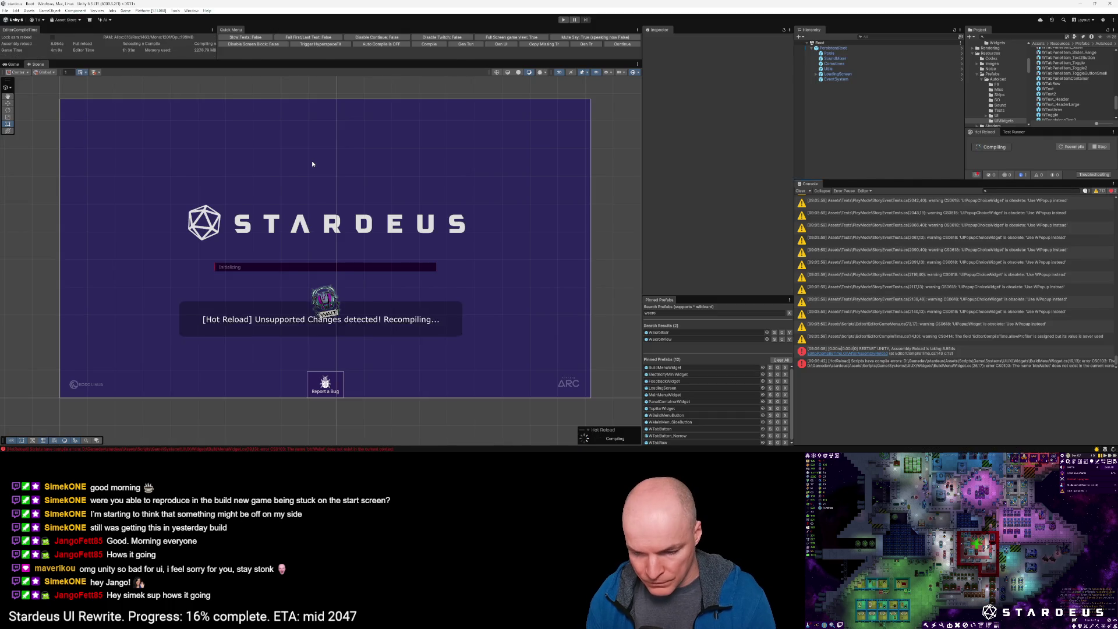
{"action": "key", "text": "alt+Tab"}
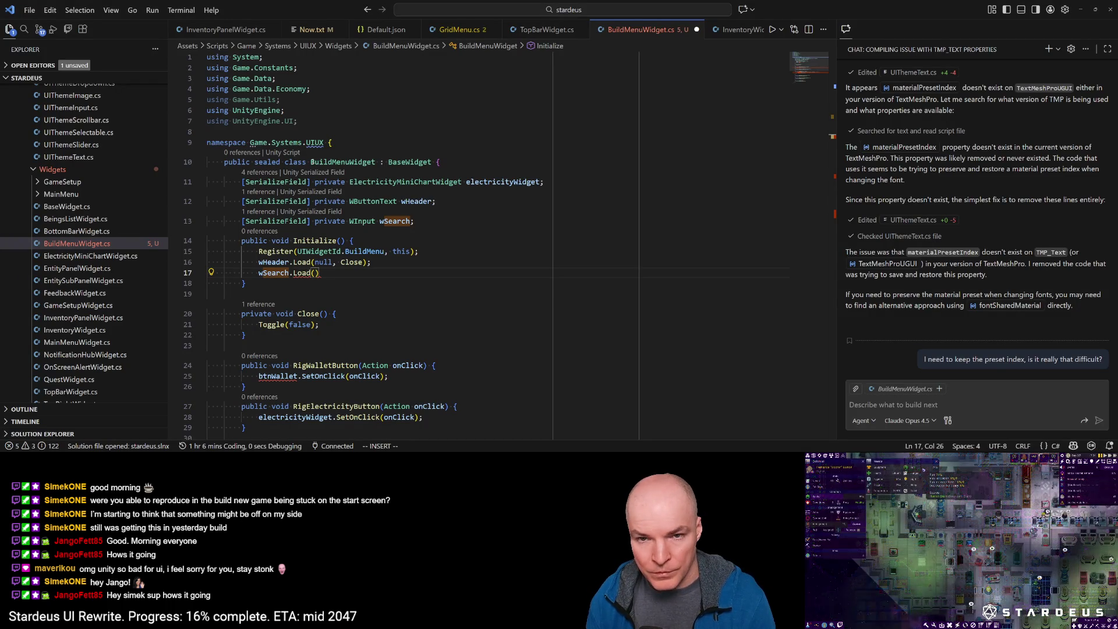
{"action": "key", "text": "ctrl+p"}
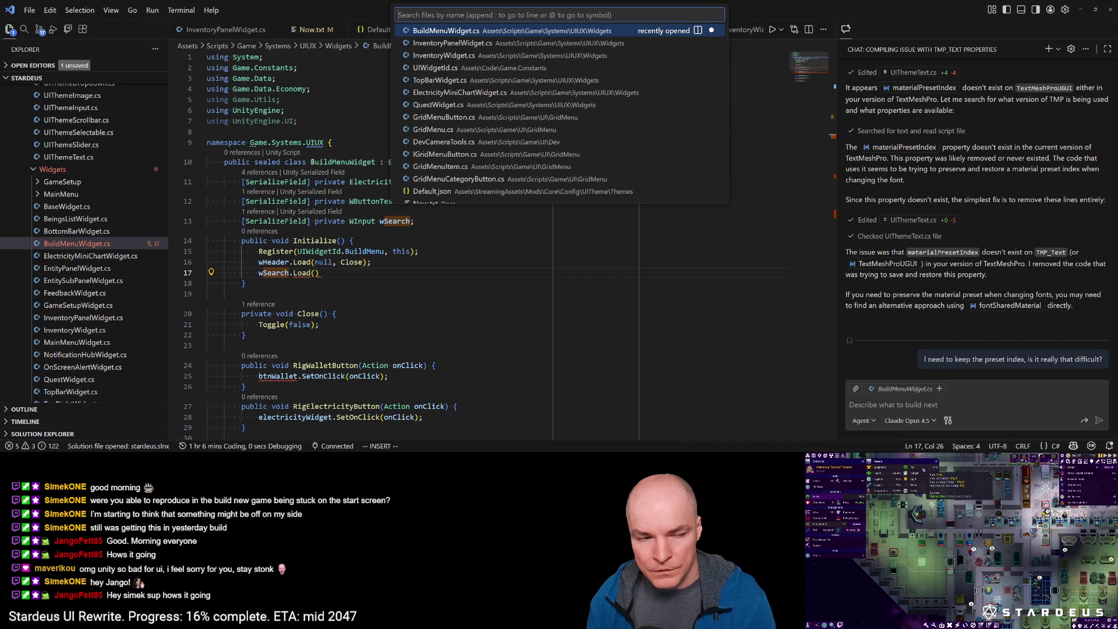
{"action": "key", "text": "Escape"}
{"action": "type", "text": "T.ty"}
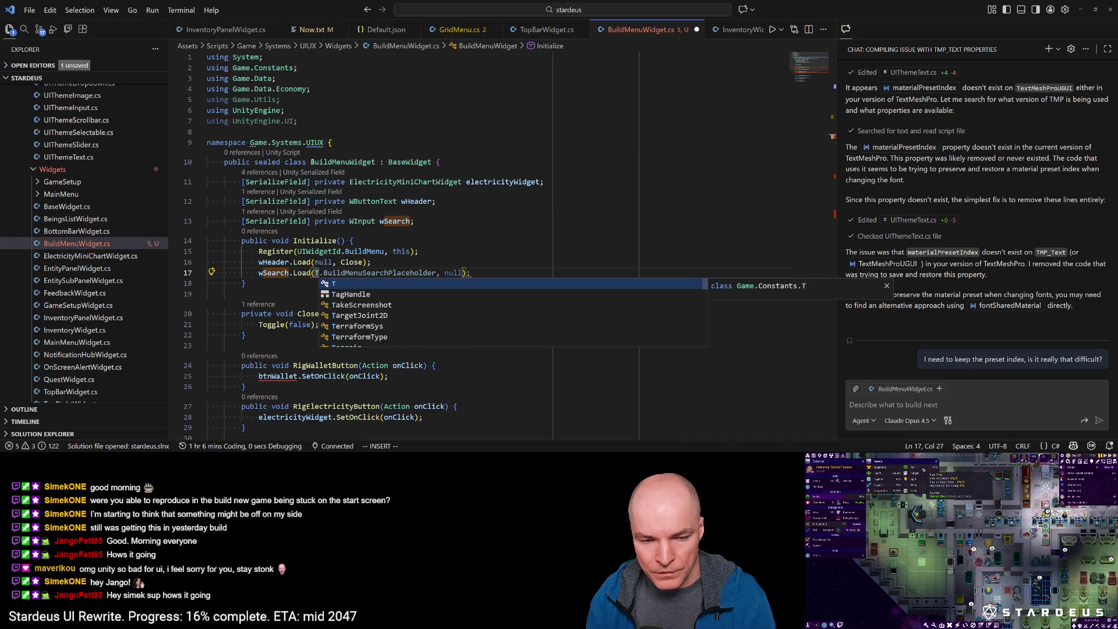
{"action": "type", "text": "petose"}
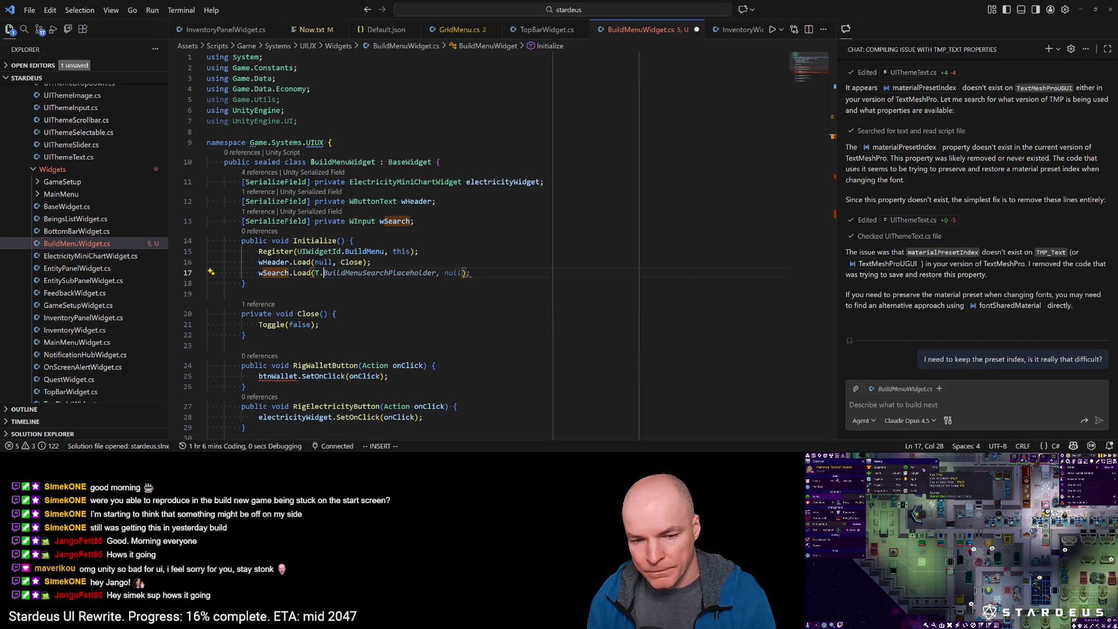
Step: Turn off C# inline suggestions in the Copilot menu and close the AI usage summary
{"action": "key", "text": "Escape"}
{"action": "mouse_move", "coordinate": [1073, 445]}
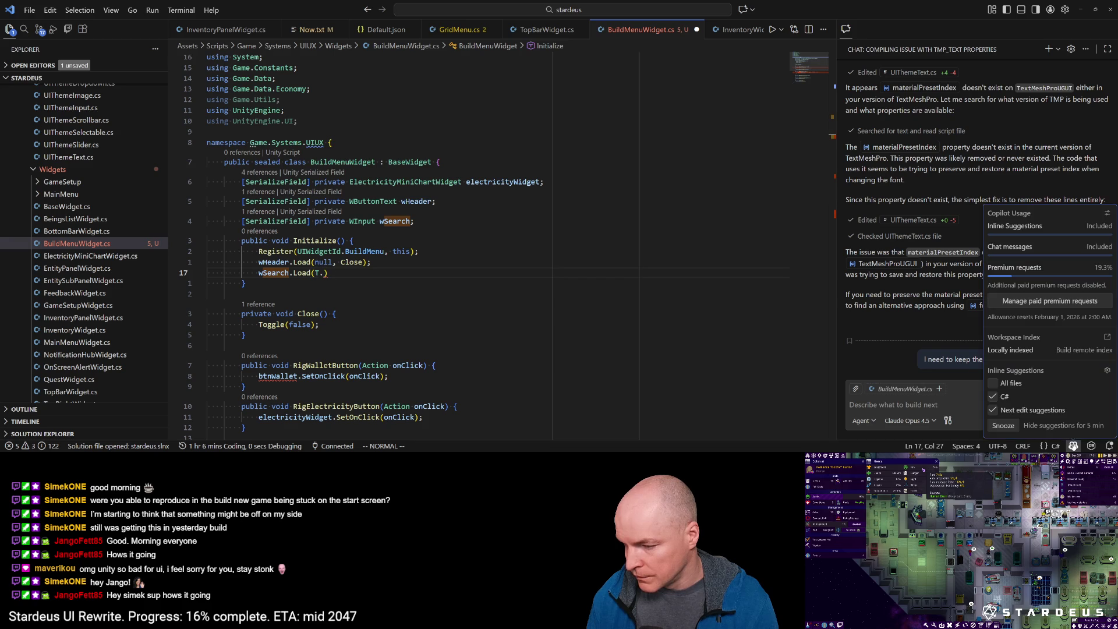
{"action": "left_click", "coordinate": [993, 398]}
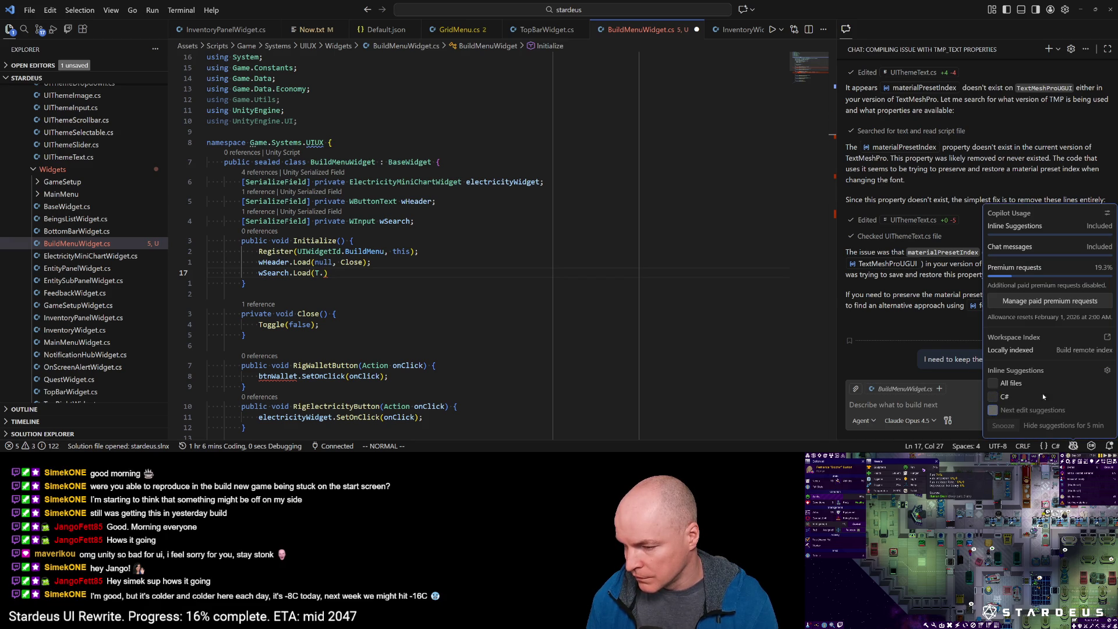
{"action": "left_click", "coordinate": [595, 318]}
Step: Finish wSearch.Load(T.SearchPlaceholder), then show SearchPlaceholder's definition and references
{"action": "left_click", "coordinate": [339, 274]}
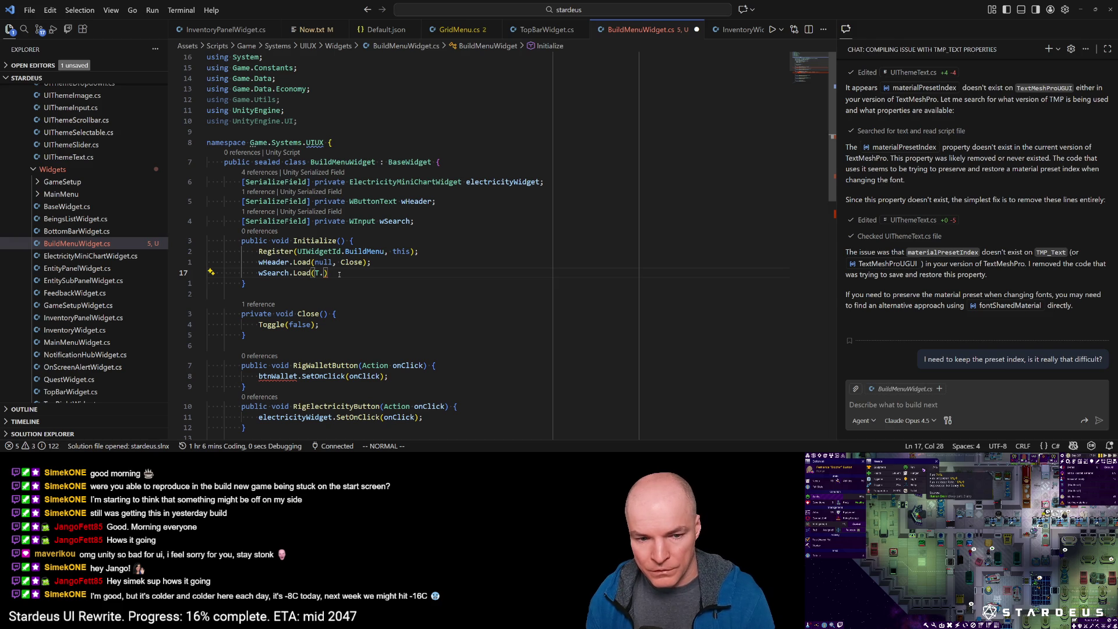
{"action": "type", "text": "iSea"}
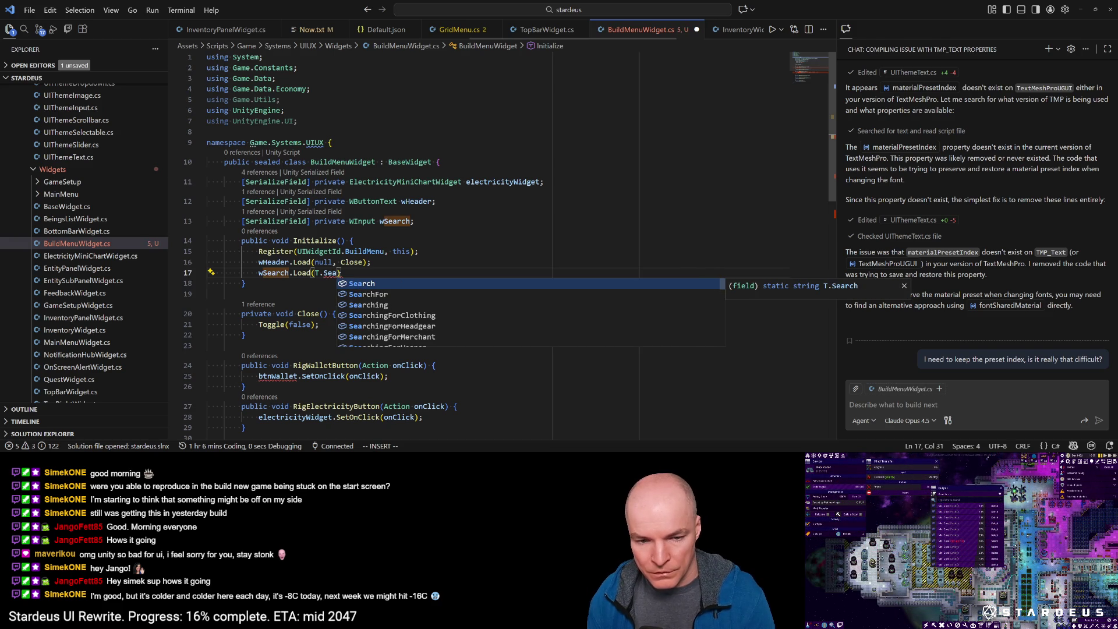
{"action": "type", "text": "rchp"}
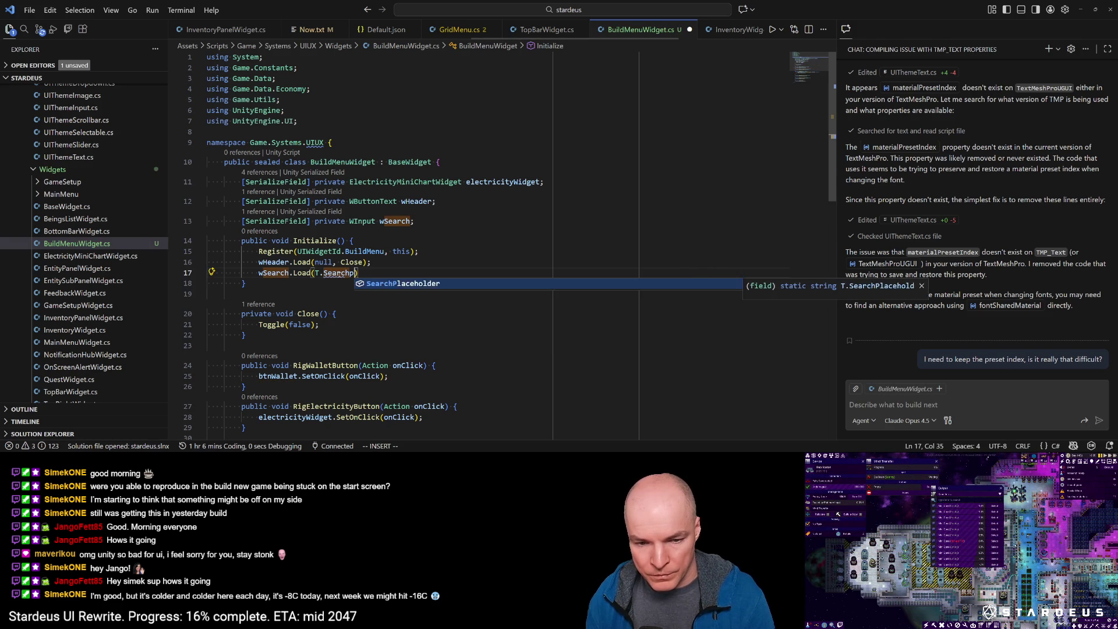
{"action": "key", "text": "Return"}
{"action": "key", "text": "Escape"}
{"action": "left_click", "coordinate": [340, 272], "text": "ctrl"}
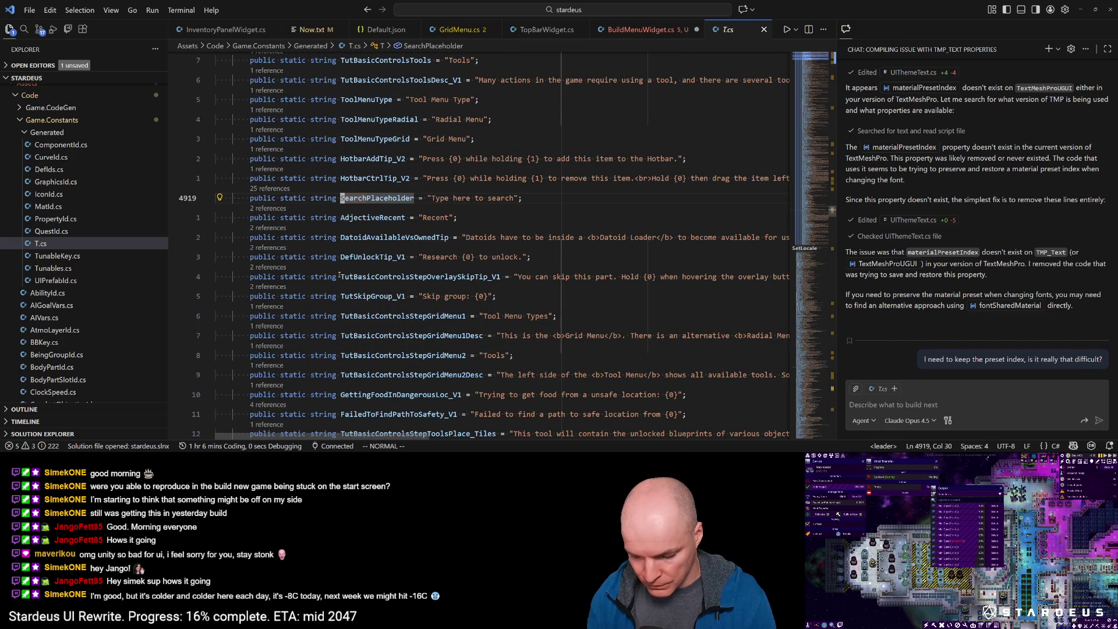
{"action": "key", "text": "r"}
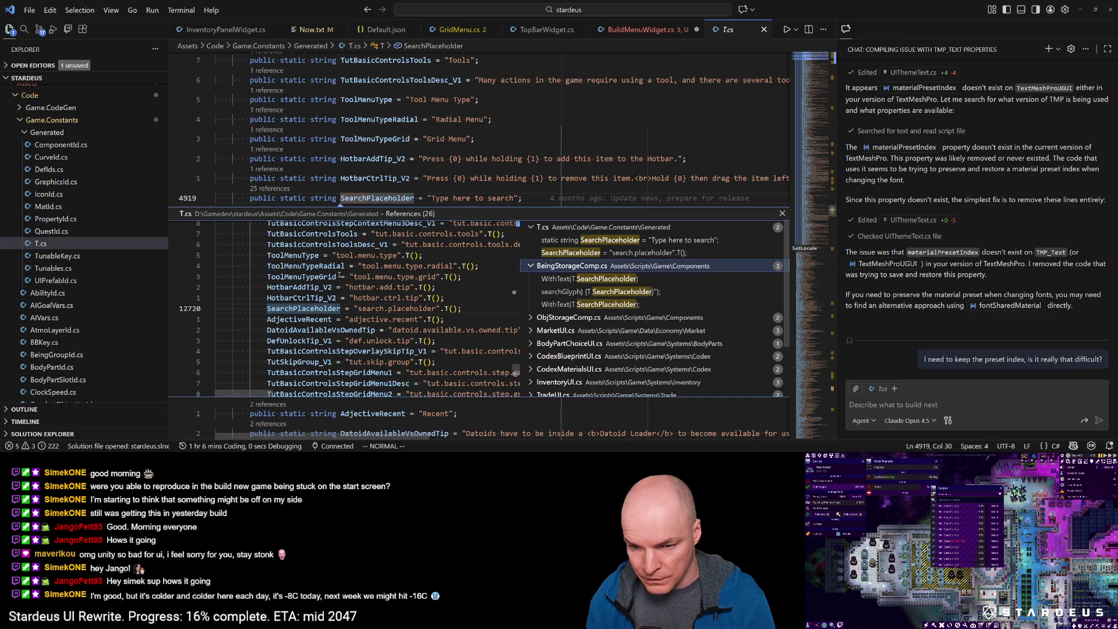